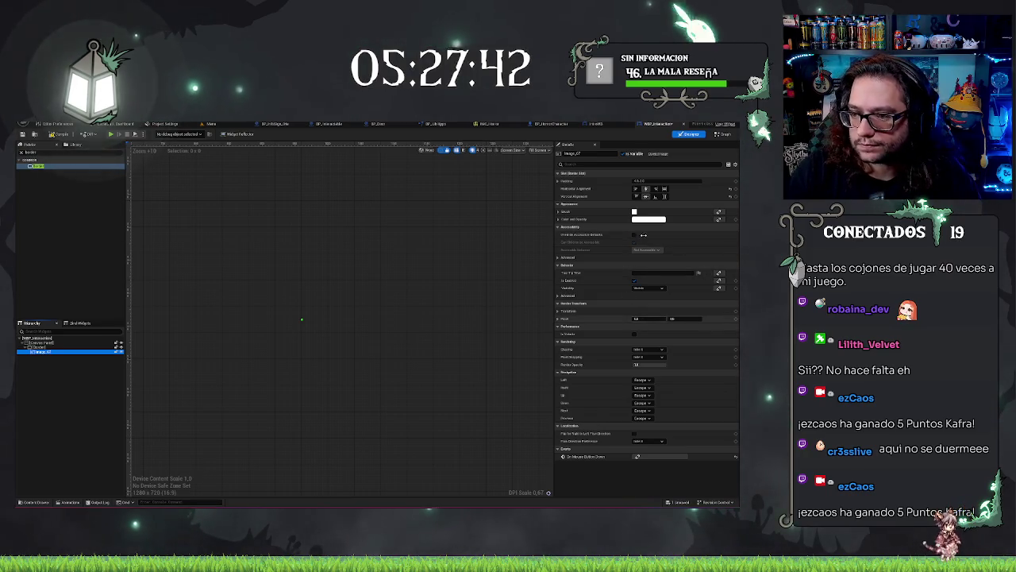
Set the Image widget's Brush image to the texture found by searching 'icon', then reselect the Image.
{"action": "left_click", "coordinate": [672, 180]}
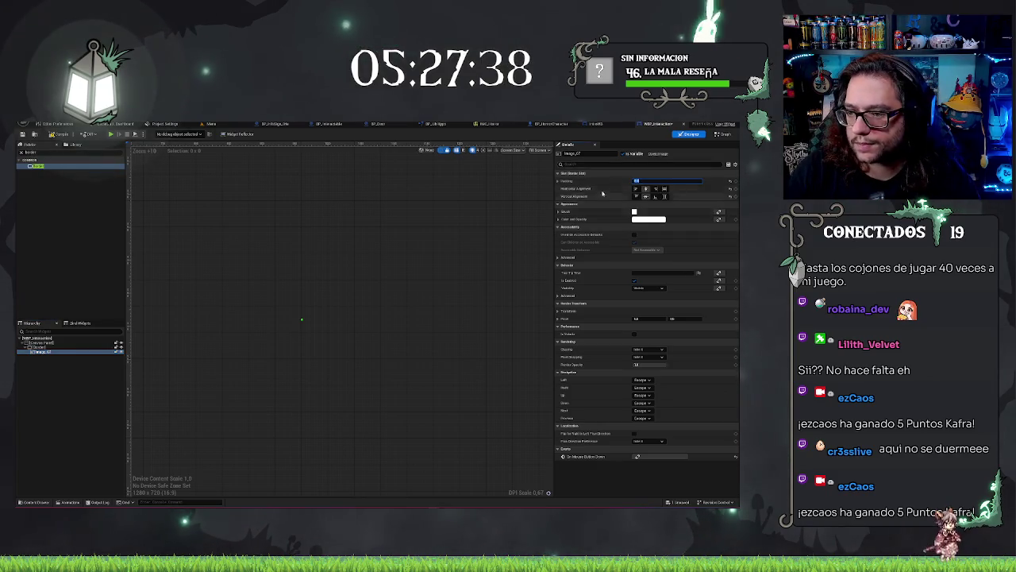
{"action": "left_click", "coordinate": [683, 213]}
{"action": "left_click", "coordinate": [685, 221]}
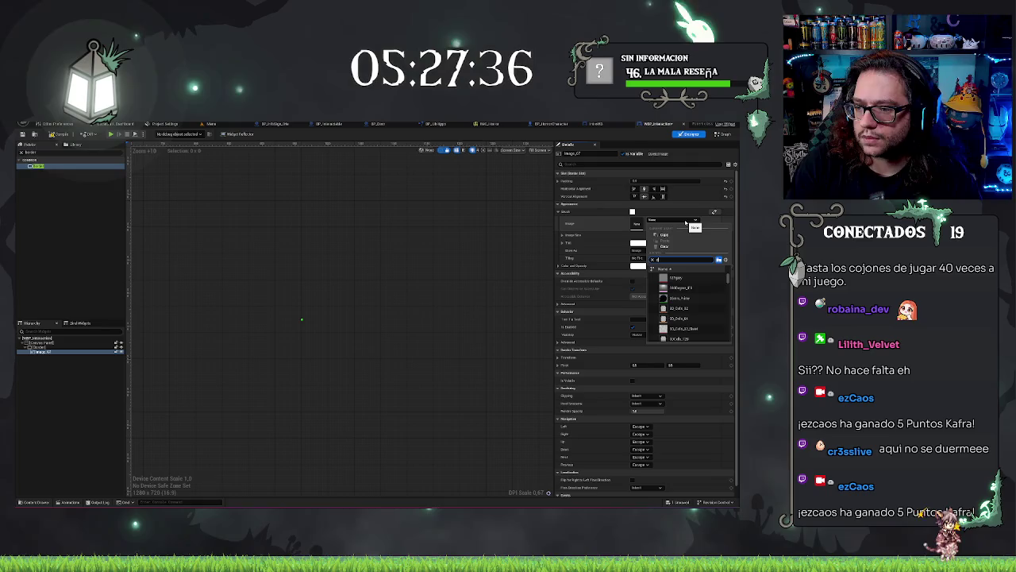
{"action": "type", "text": "icon"}
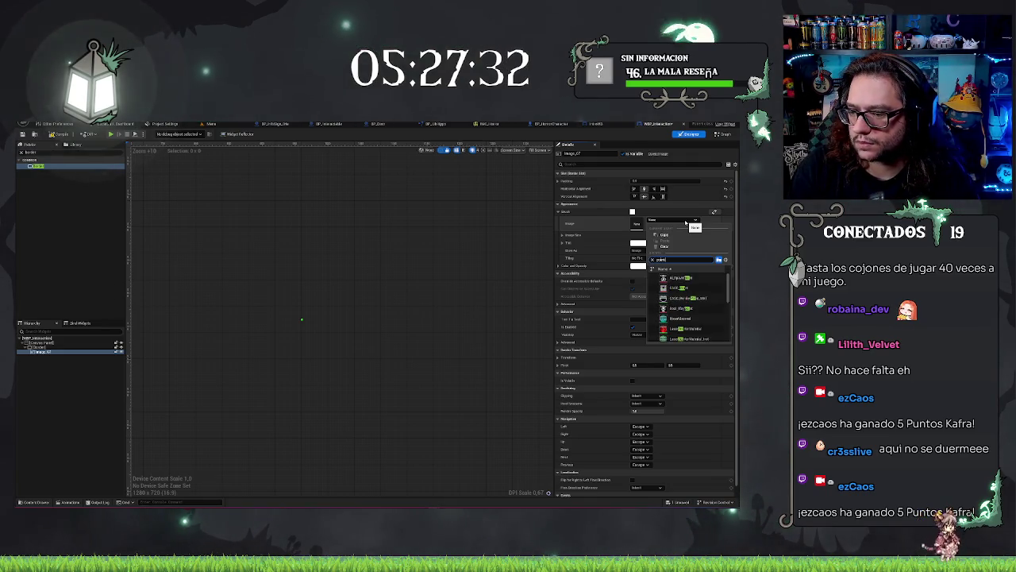
{"action": "left_click", "coordinate": [685, 279]}
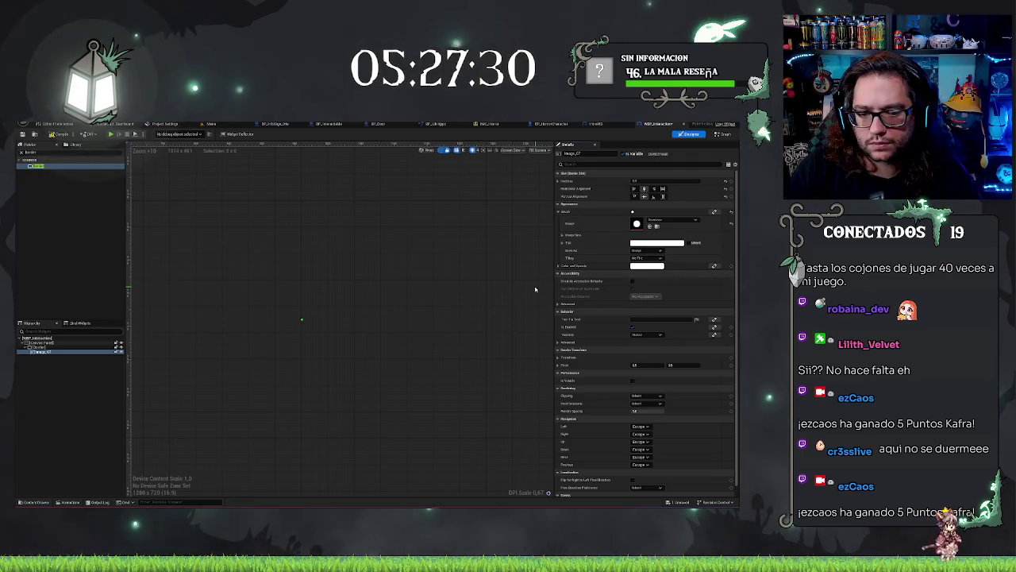
{"action": "scroll", "coordinate": [327, 322], "scroll_direction": "up", "scroll_amount": 2}
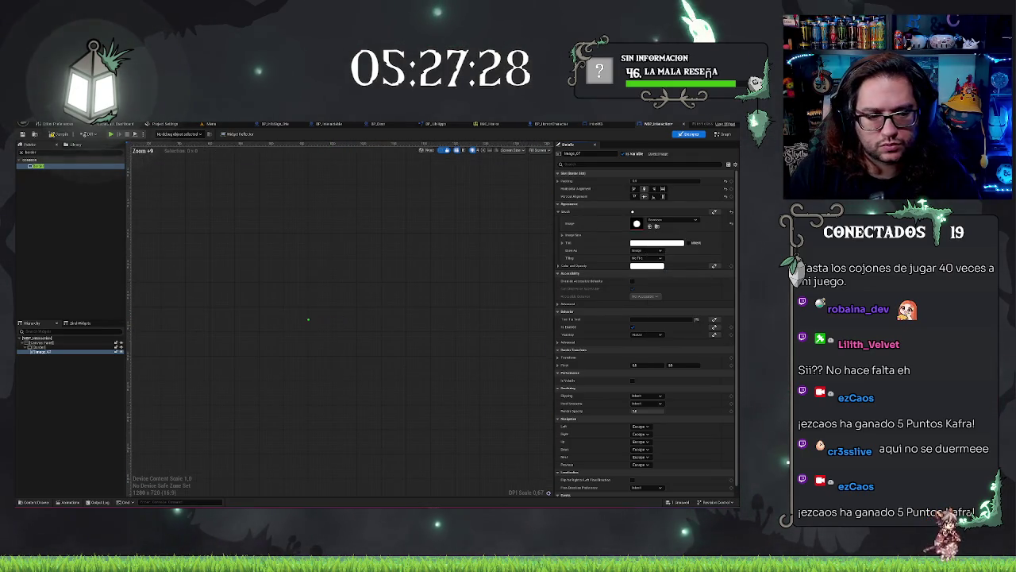
{"action": "left_click", "coordinate": [56, 373]}
{"action": "left_click", "coordinate": [39, 350]}
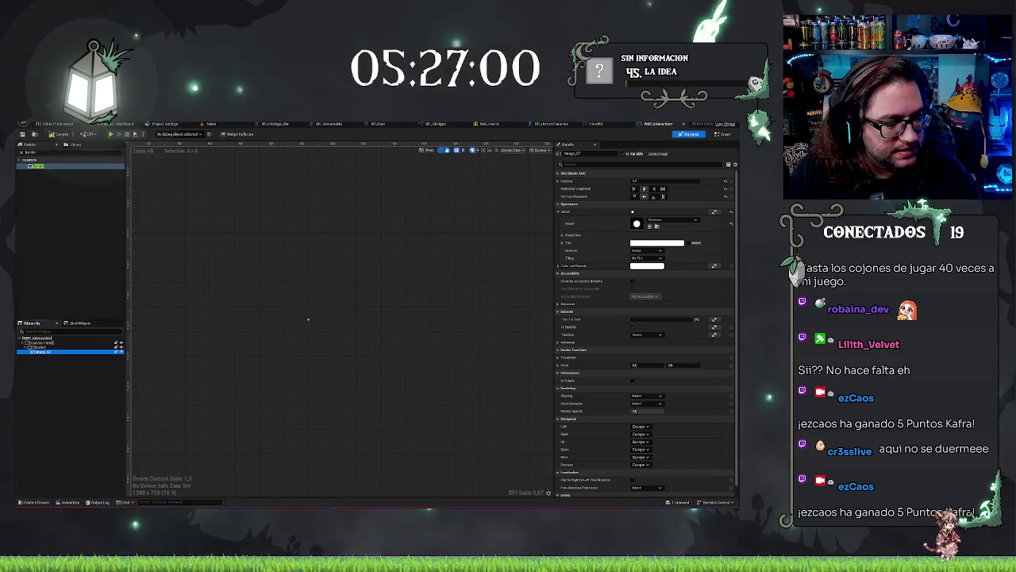
Inspect the Border and the Image nested inside it, expanding the image's size values.
{"action": "left_click", "coordinate": [362, 278]}
{"action": "scroll", "coordinate": [363, 286], "scroll_direction": "up", "scroll_amount": 5}
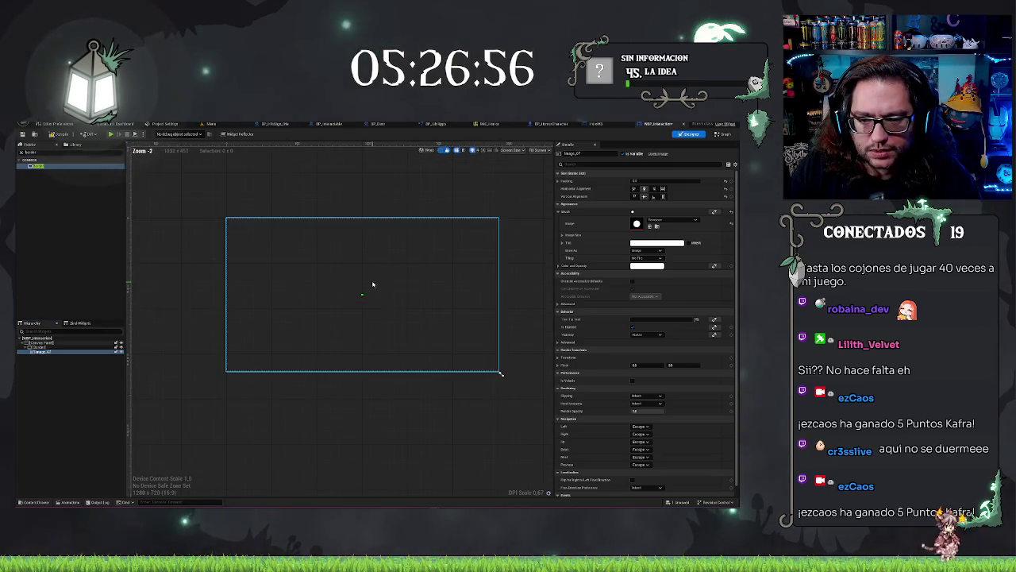
{"action": "left_click", "coordinate": [384, 374]}
{"action": "scroll", "coordinate": [327, 314], "scroll_direction": "up", "scroll_amount": 2}
{"action": "scroll", "coordinate": [327, 314], "scroll_direction": "down", "scroll_amount": 1}
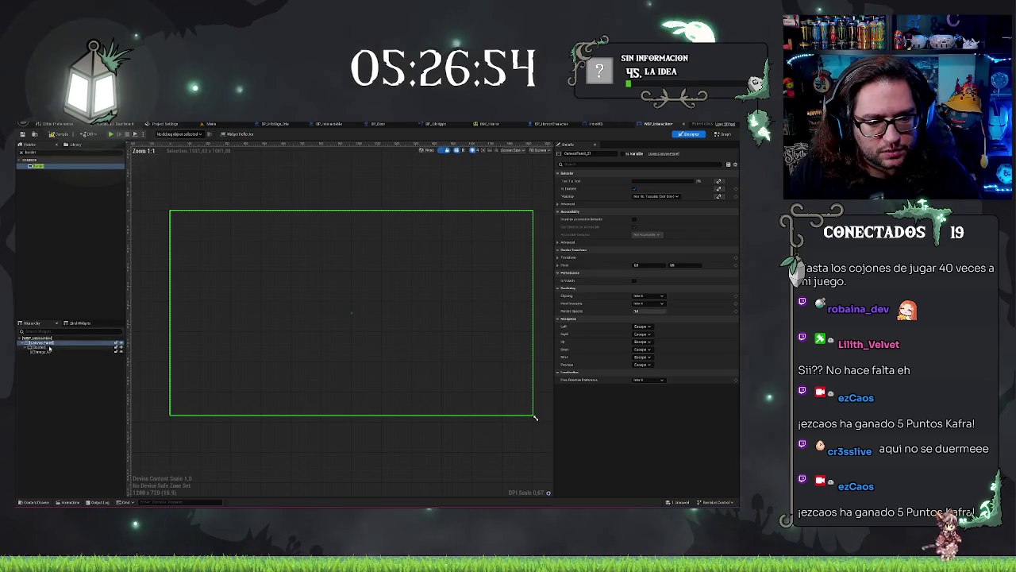
{"action": "left_click", "coordinate": [352, 311]}
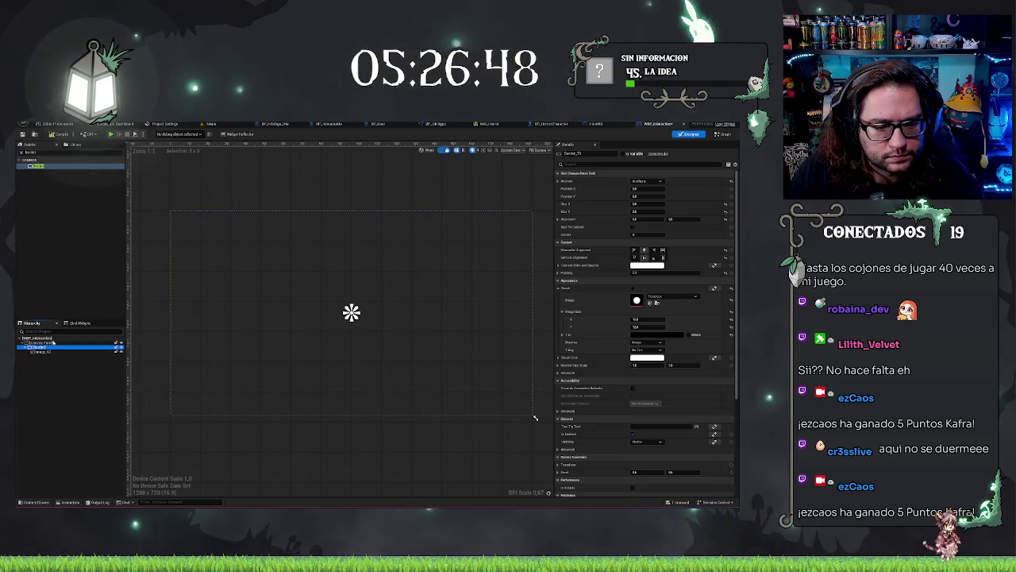
{"action": "left_click", "coordinate": [60, 352]}
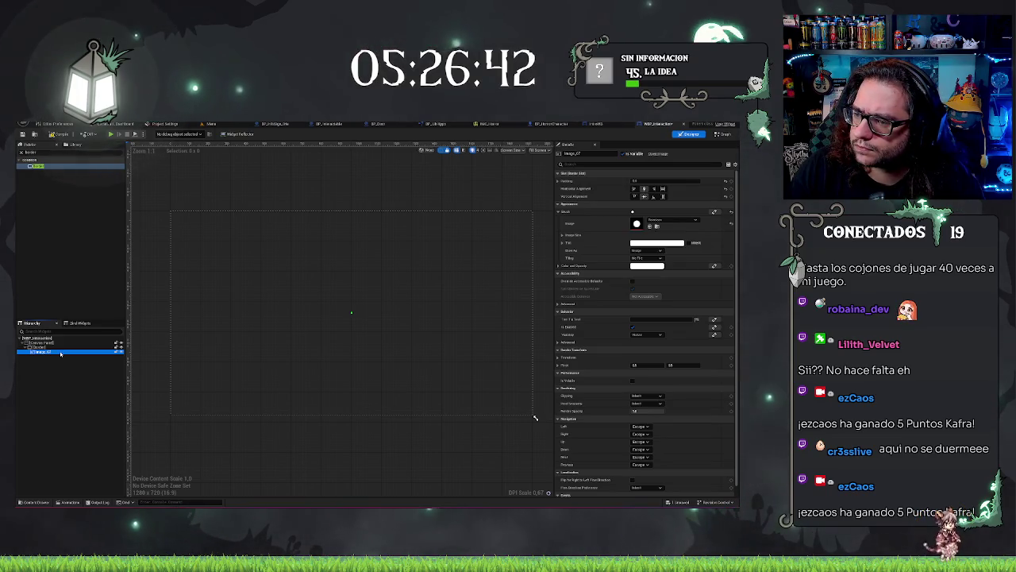
{"action": "left_click", "coordinate": [562, 235]}
{"action": "left_click", "coordinate": [645, 242]}
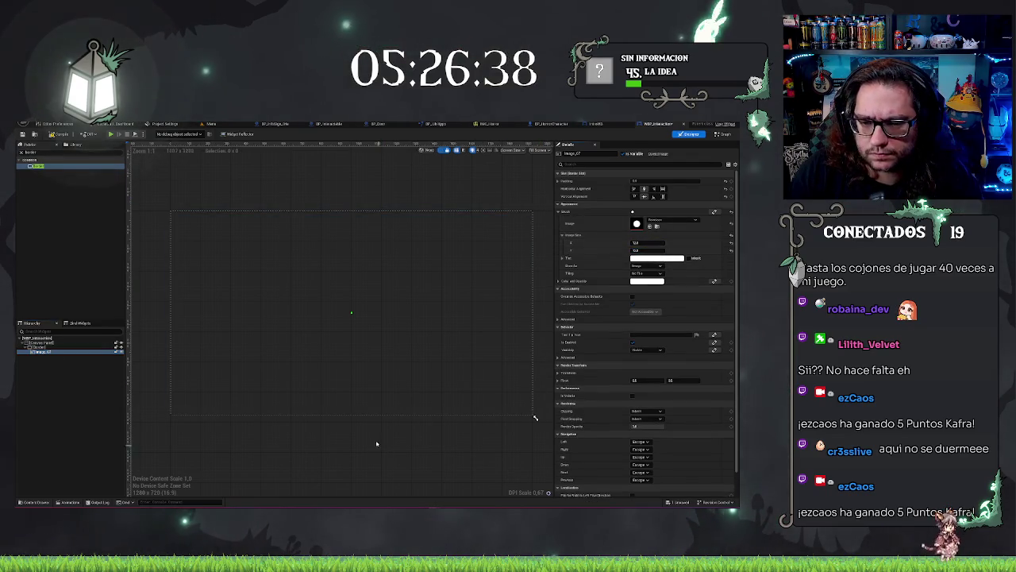
Reselect the Border and set its Brush Tint to white in the Color Picker.
{"action": "left_click", "coordinate": [357, 335]}
{"action": "scroll", "coordinate": [356, 334], "scroll_direction": "down", "scroll_amount": 3}
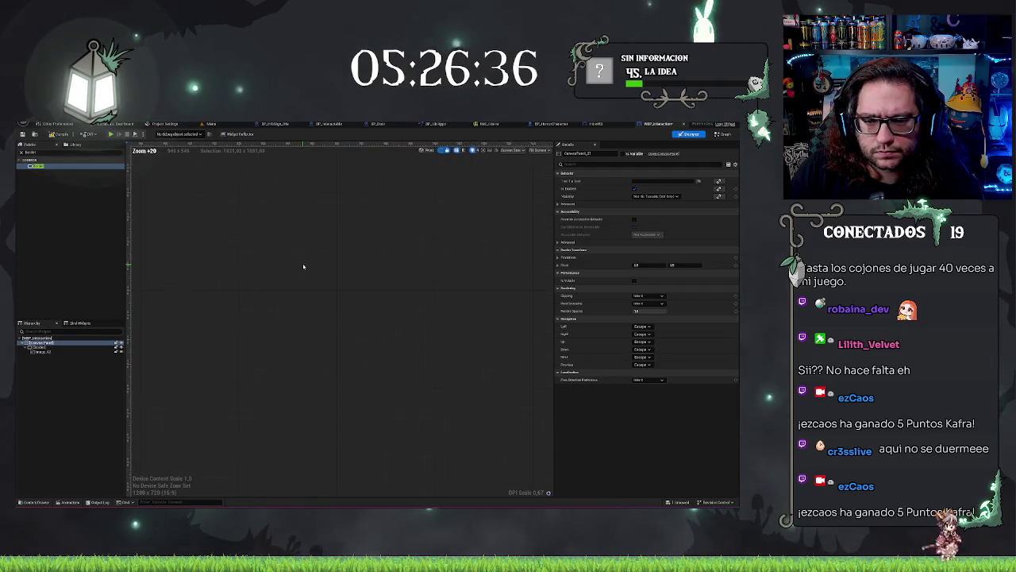
{"action": "scroll", "coordinate": [309, 271], "scroll_direction": "down", "scroll_amount": 1}
{"action": "left_click", "coordinate": [176, 377]}
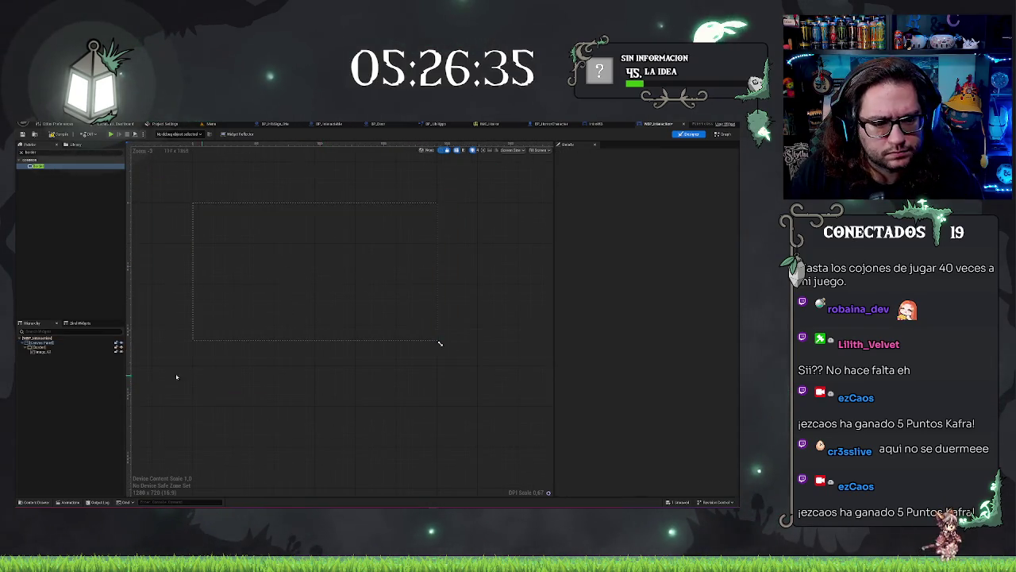
{"action": "left_click", "coordinate": [48, 349]}
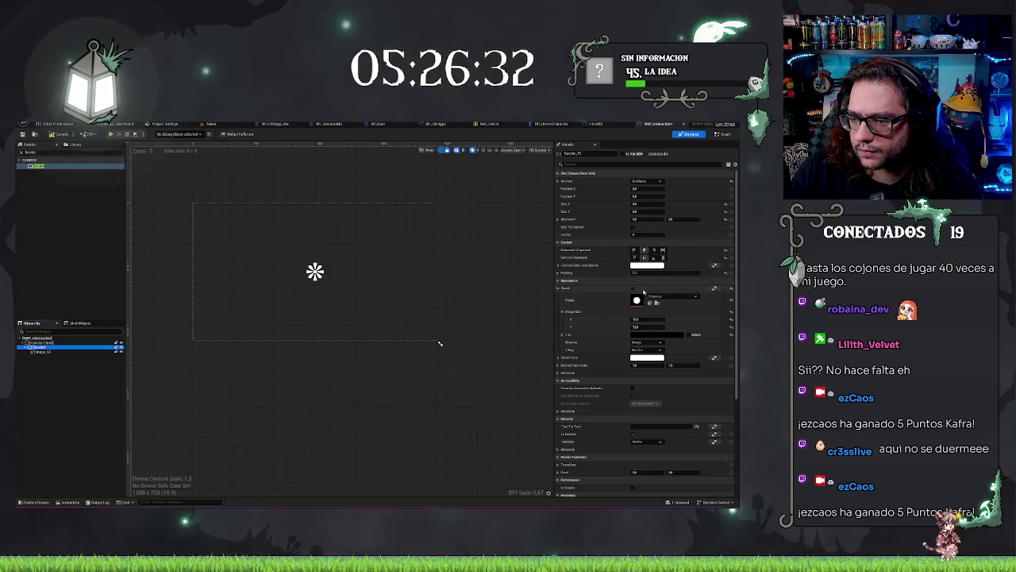
{"action": "left_click", "coordinate": [654, 340]}
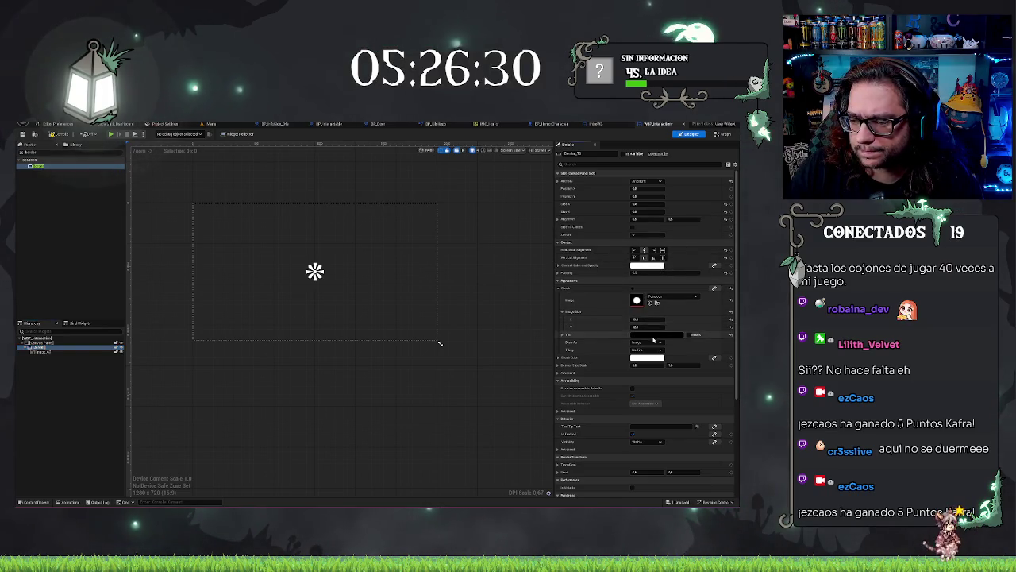
{"action": "left_click", "coordinate": [653, 337]}
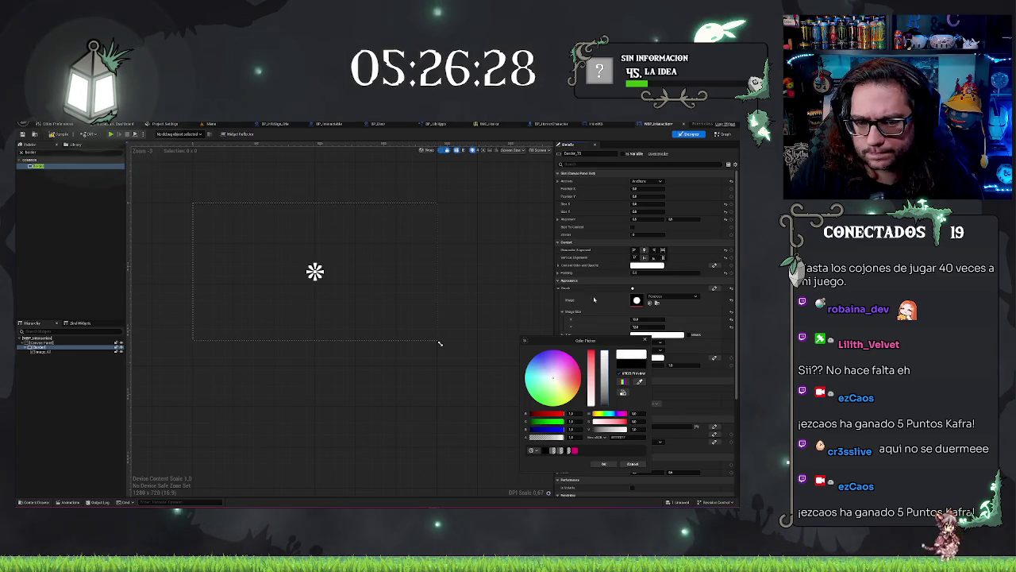
{"action": "left_click", "coordinate": [349, 356]}
Reselect the Border and pan the canvas to check the brightened icon.
{"action": "scroll", "coordinate": [345, 381], "scroll_direction": "up", "scroll_amount": 5}
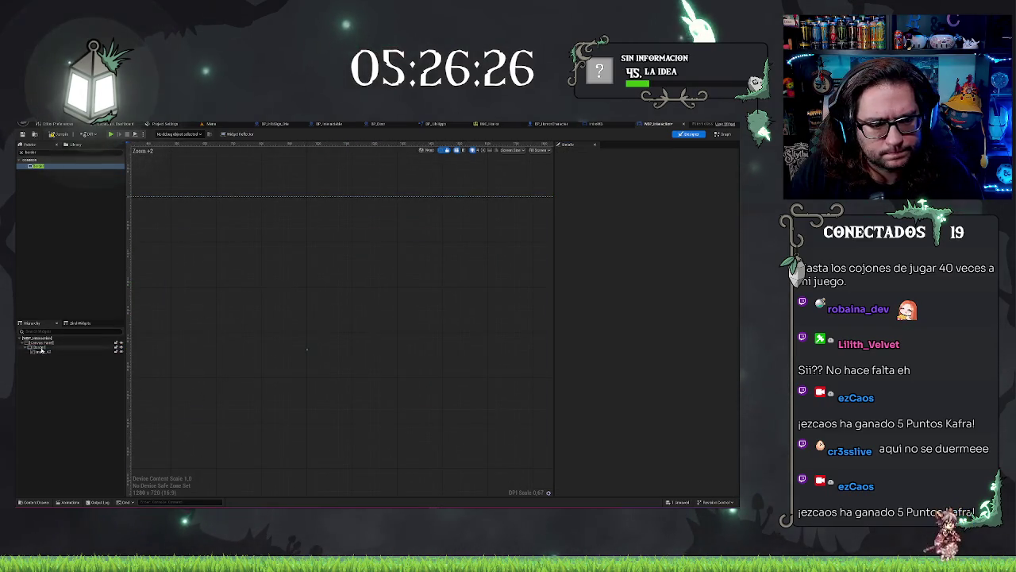
{"action": "left_click", "coordinate": [258, 316]}
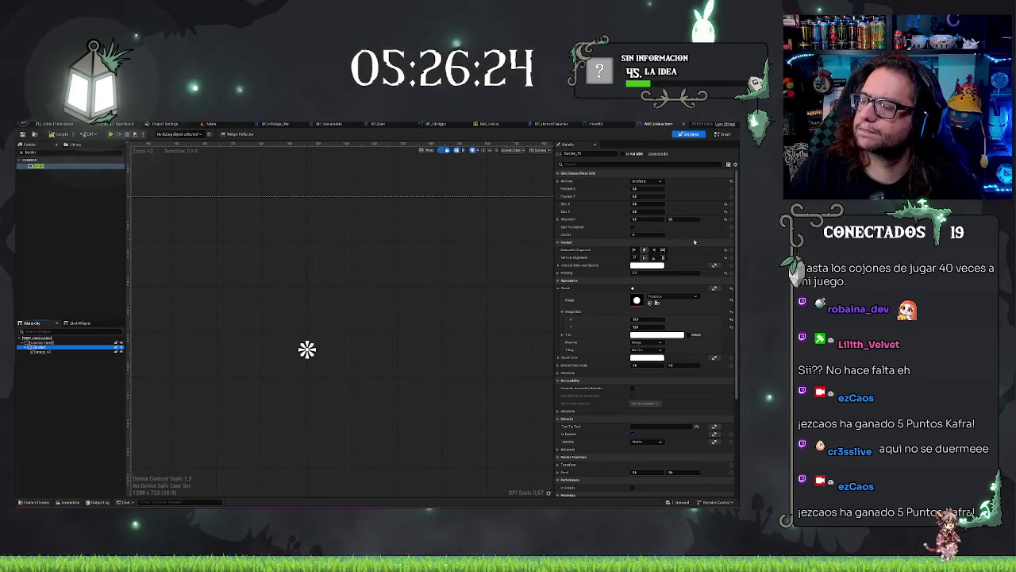
{"action": "scroll", "coordinate": [333, 297], "scroll_direction": "down", "scroll_amount": 2}
{"action": "left_click_drag", "start_coordinate": [511, 436], "coordinate": [534, 437]}
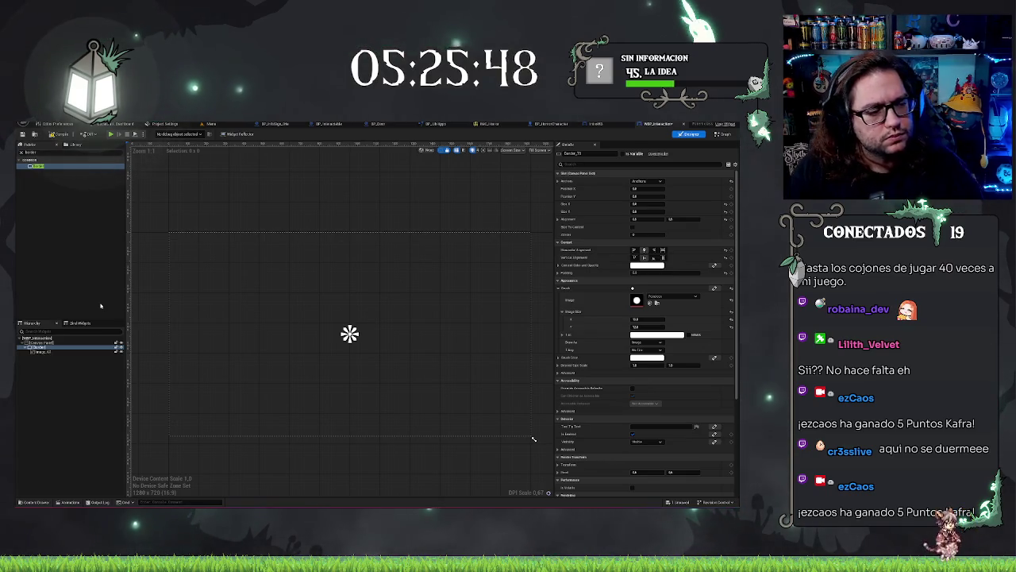
{"action": "left_click_drag", "start_coordinate": [40, 352], "coordinate": [41, 343]}
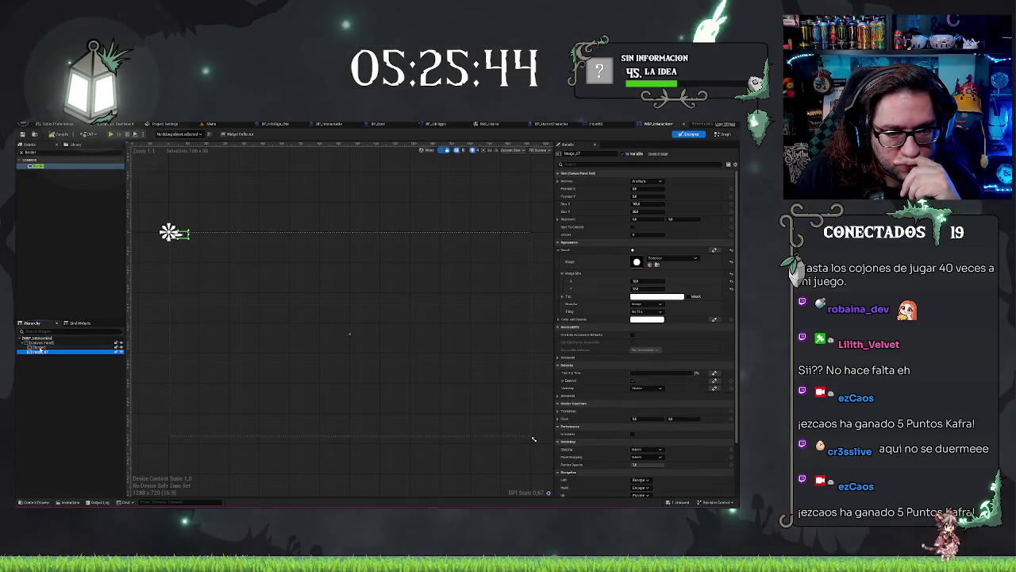
Add a new Border to the canvas and nest Image_47 inside it.
{"action": "left_click_drag", "start_coordinate": [534, 439], "coordinate": [350, 333]}
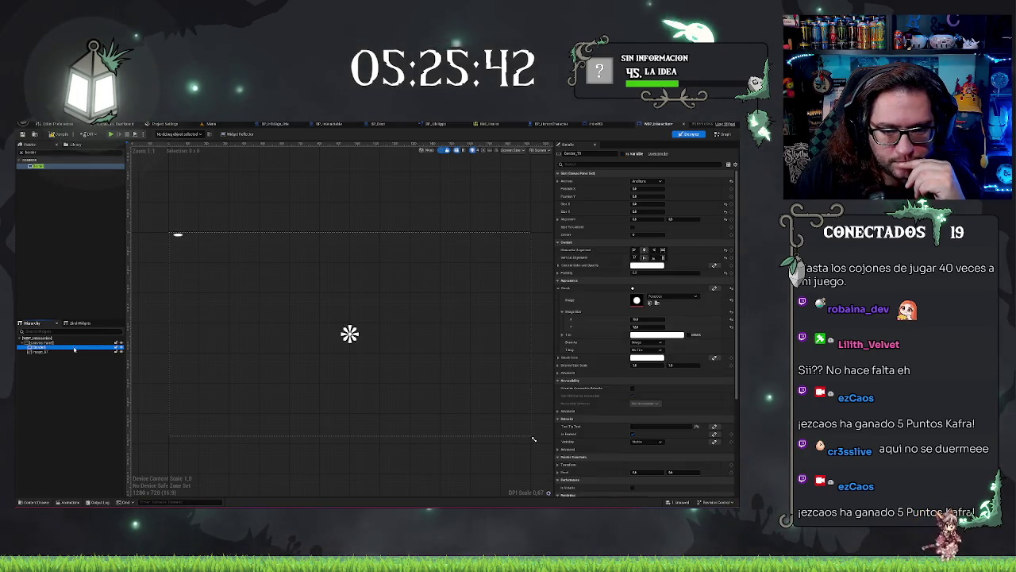
{"action": "scroll", "coordinate": [378, 332], "scroll_direction": "up", "scroll_amount": 5}
{"action": "left_click", "coordinate": [270, 372]}
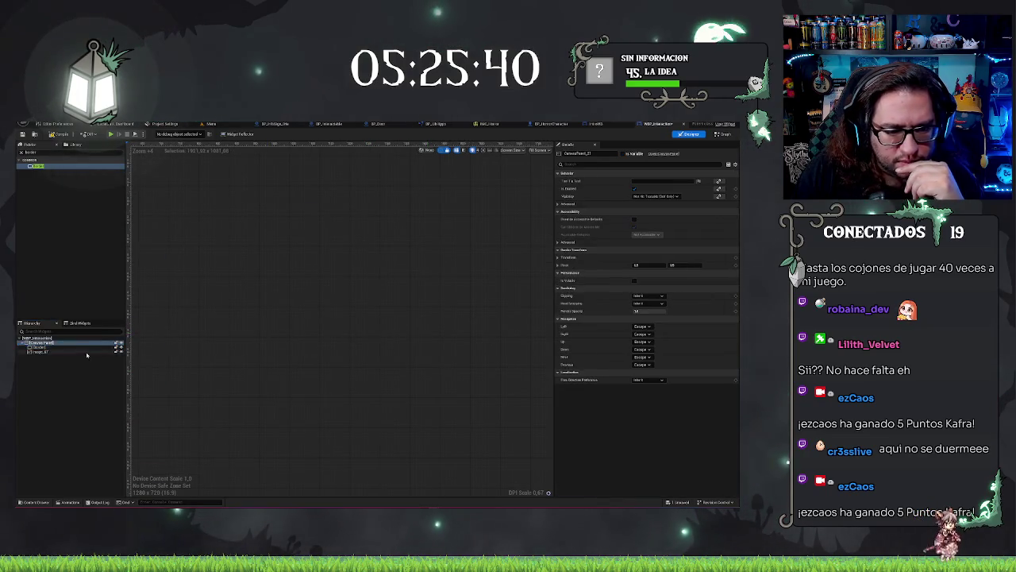
{"action": "left_click", "coordinate": [43, 347]}
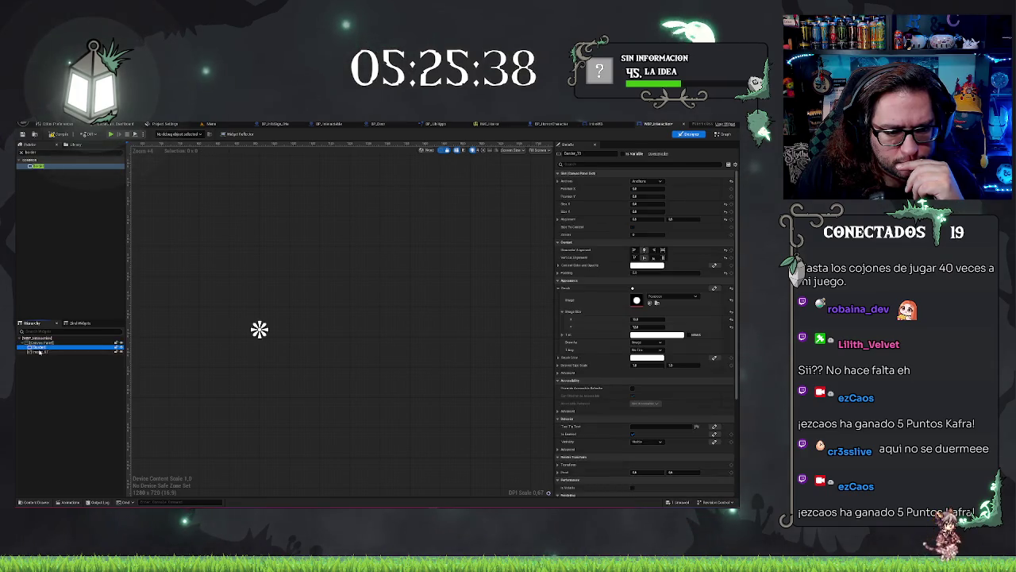
{"action": "left_click_drag", "start_coordinate": [39, 352], "coordinate": [40, 349]}
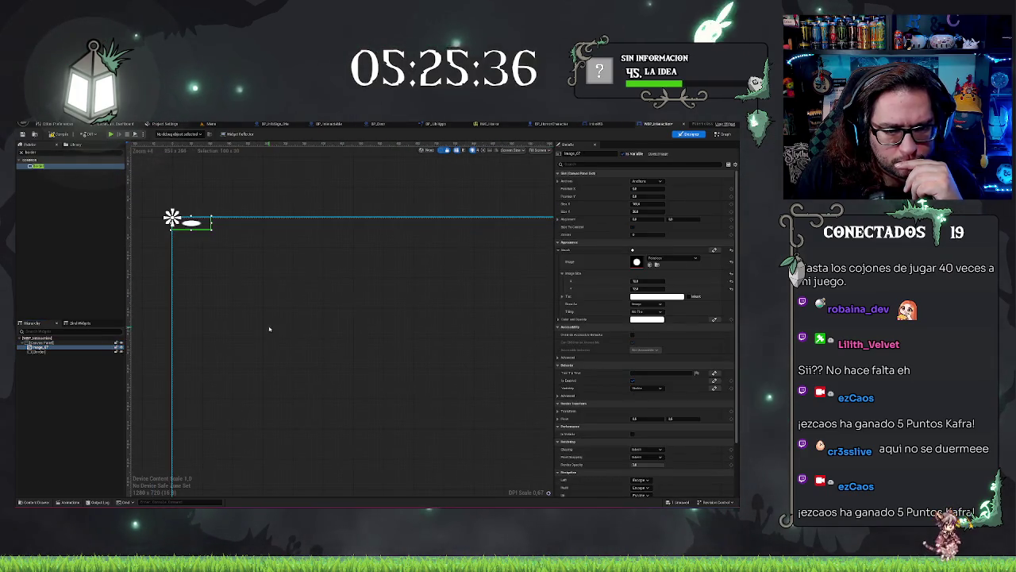
{"action": "left_click_drag", "start_coordinate": [40, 347], "coordinate": [38, 354]}
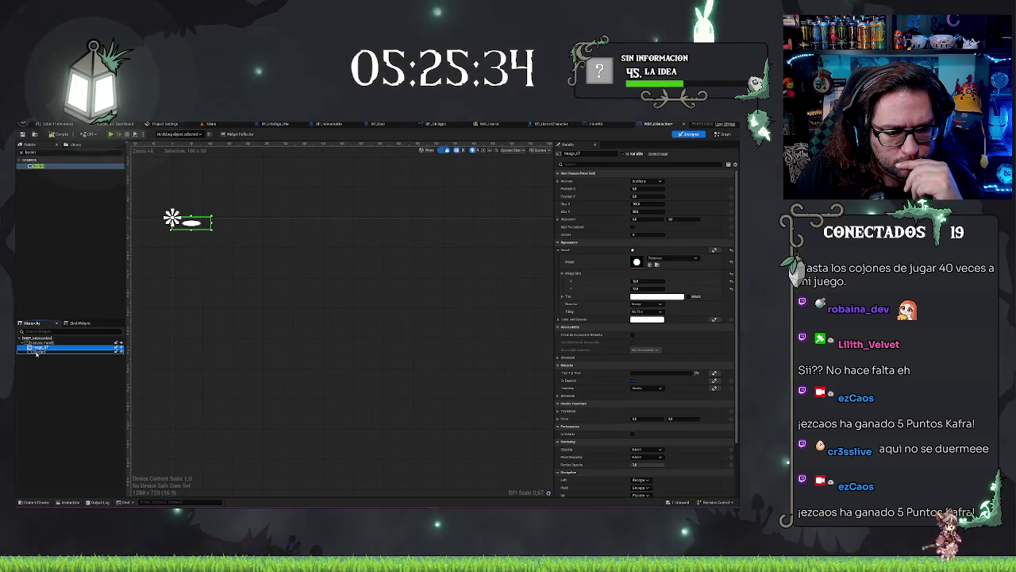
{"action": "scroll", "coordinate": [370, 340], "scroll_direction": "up", "scroll_amount": 5}
{"action": "scroll", "coordinate": [380, 362], "scroll_direction": "up", "scroll_amount": 4}
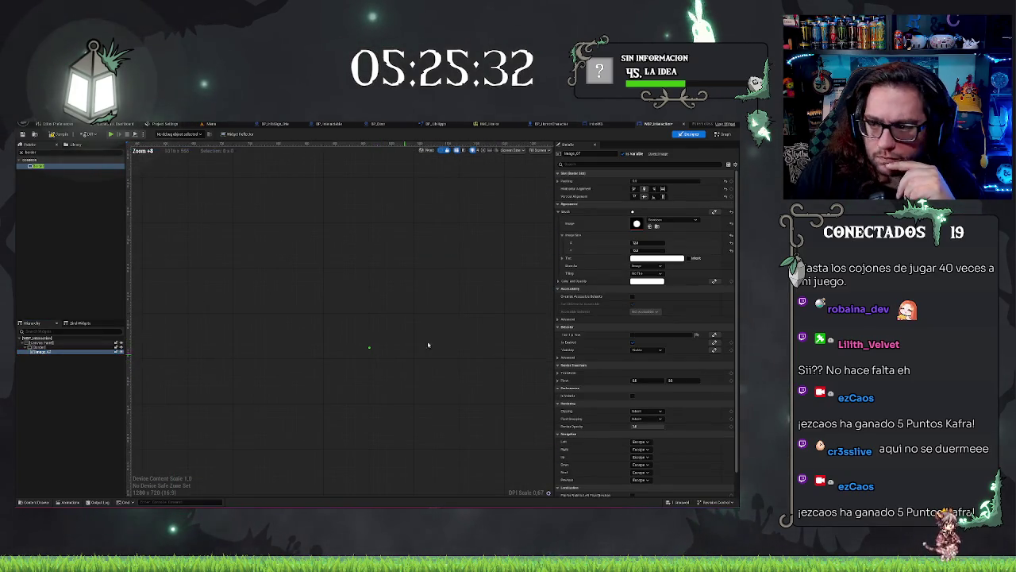
{"action": "left_click", "coordinate": [48, 347]}
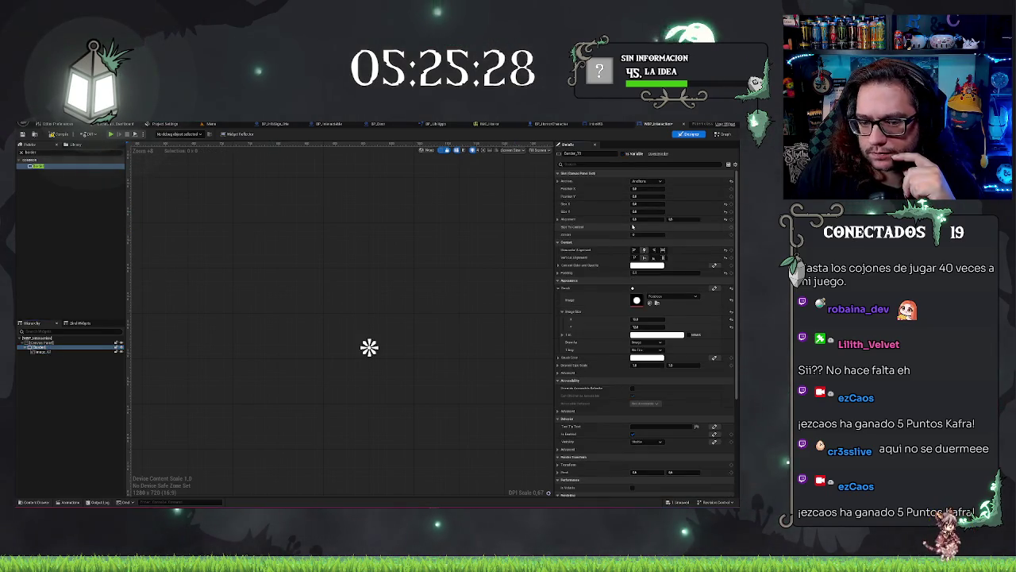
Give the Border a dark brush tint.
{"action": "left_click", "coordinate": [422, 275]}
{"action": "scroll", "coordinate": [390, 336], "scroll_direction": "down", "scroll_amount": 8}
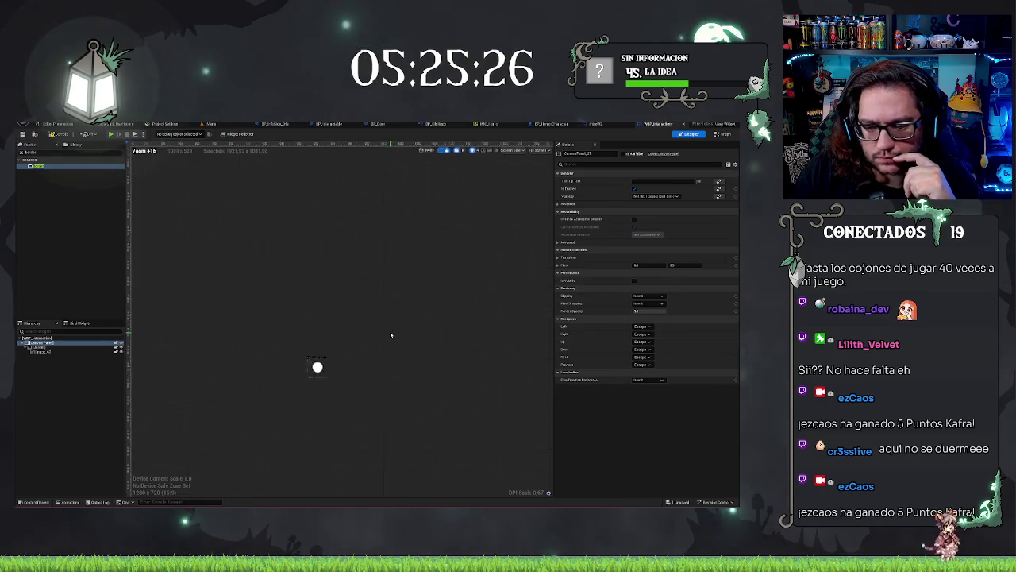
{"action": "left_click", "coordinate": [38, 348]}
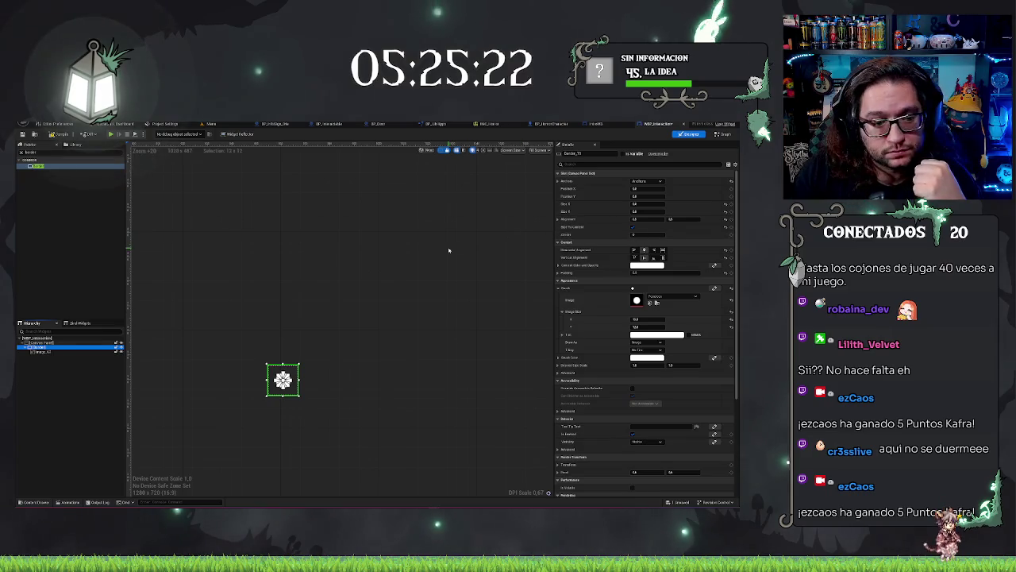
{"action": "left_click", "coordinate": [656, 334]}
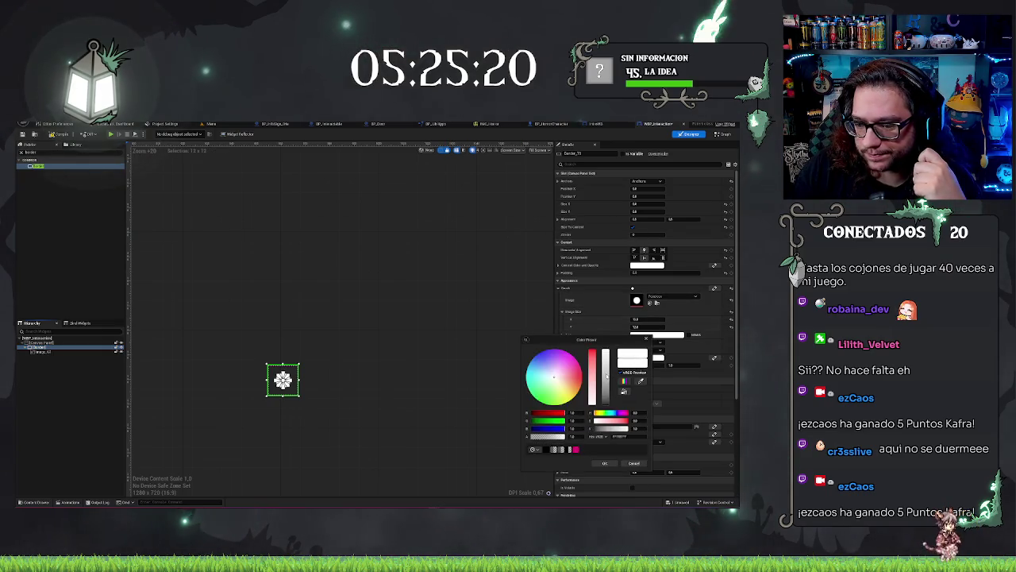
{"action": "left_click", "coordinate": [604, 463]}
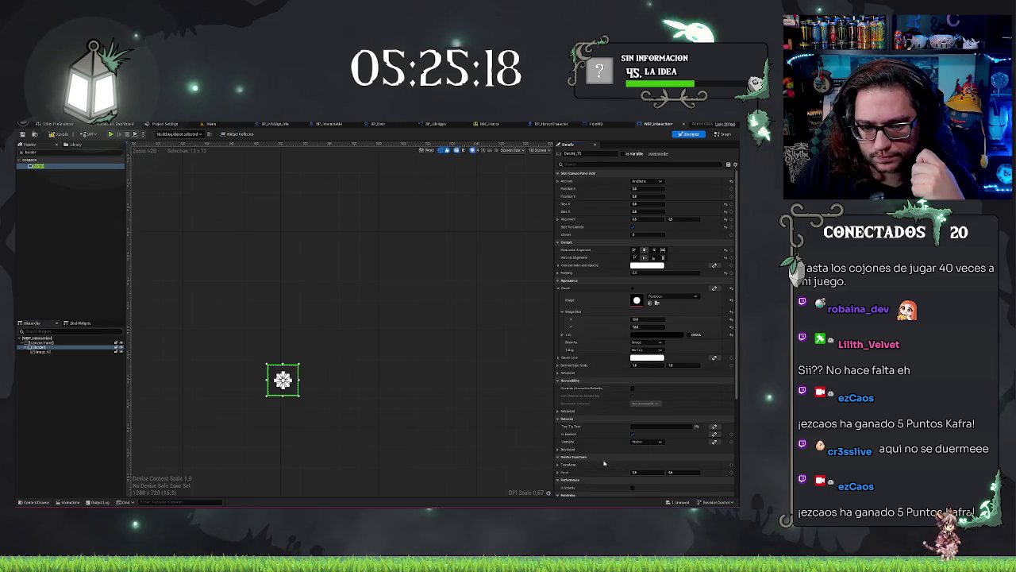
Select the white dot image inside the Border to show its Details.
{"action": "left_click", "coordinate": [640, 319]}
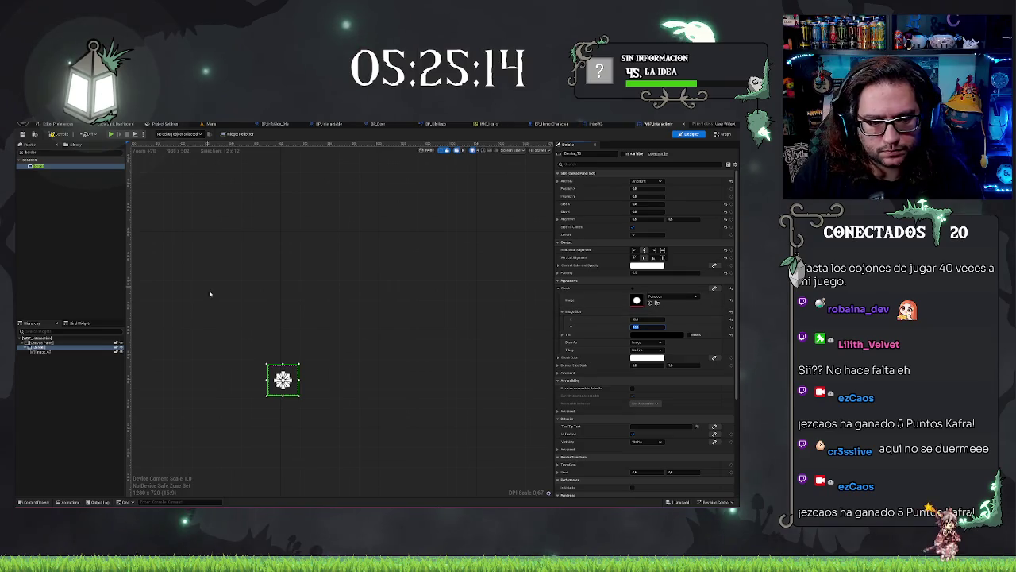
{"action": "left_click", "coordinate": [91, 380]}
{"action": "left_click", "coordinate": [282, 379]}
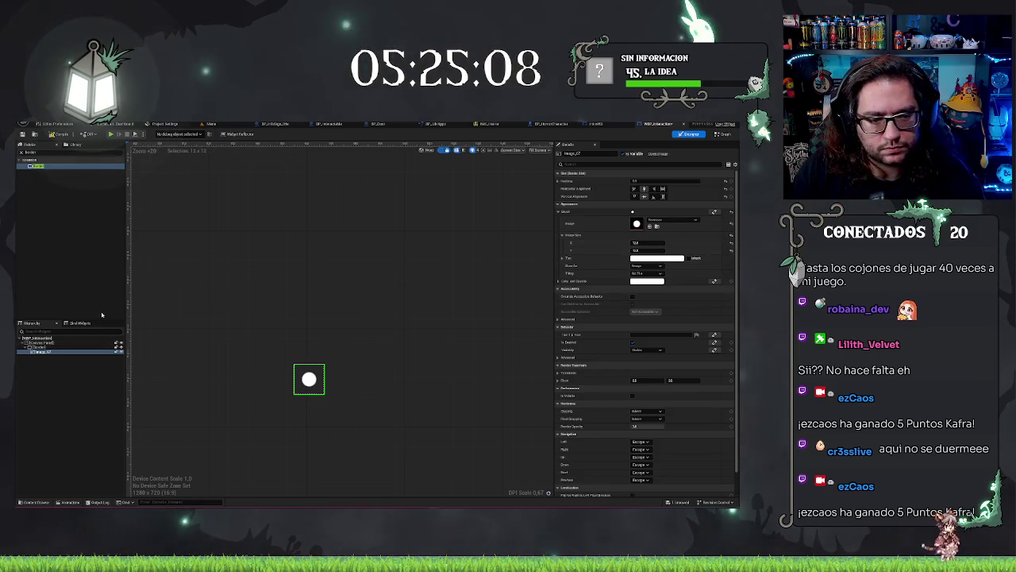
Set the icon's Brush Image Size X to 16.
{"action": "left_click", "coordinate": [67, 347]}
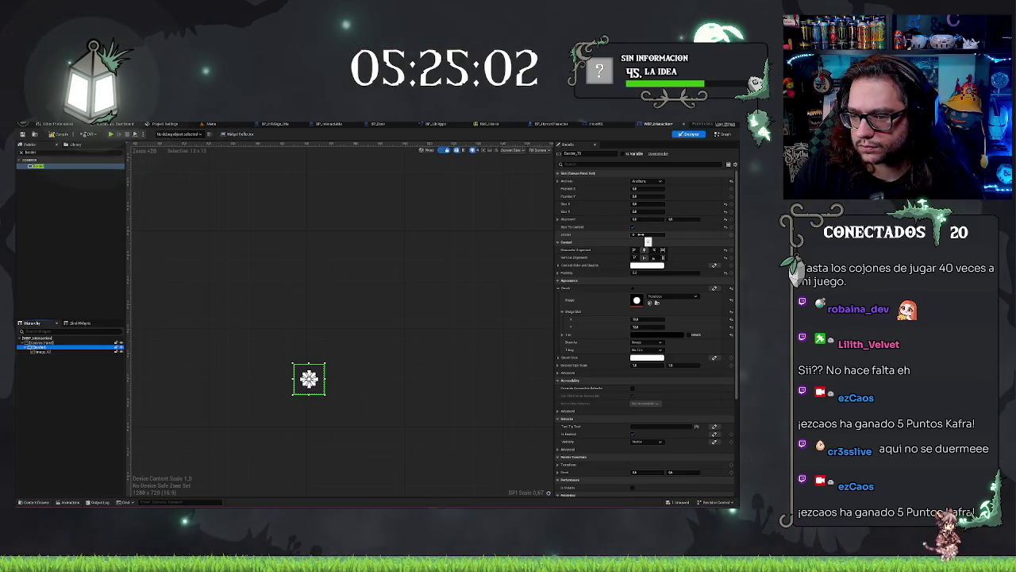
{"action": "left_click", "coordinate": [647, 318]}
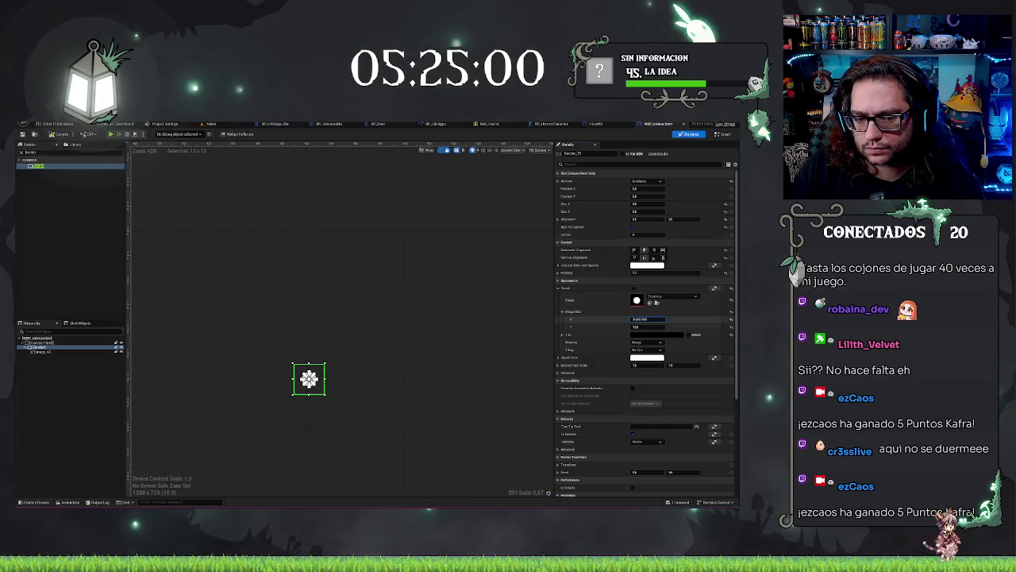
{"action": "key", "text": "ctrl+a"}
{"action": "type", "text": "16"}
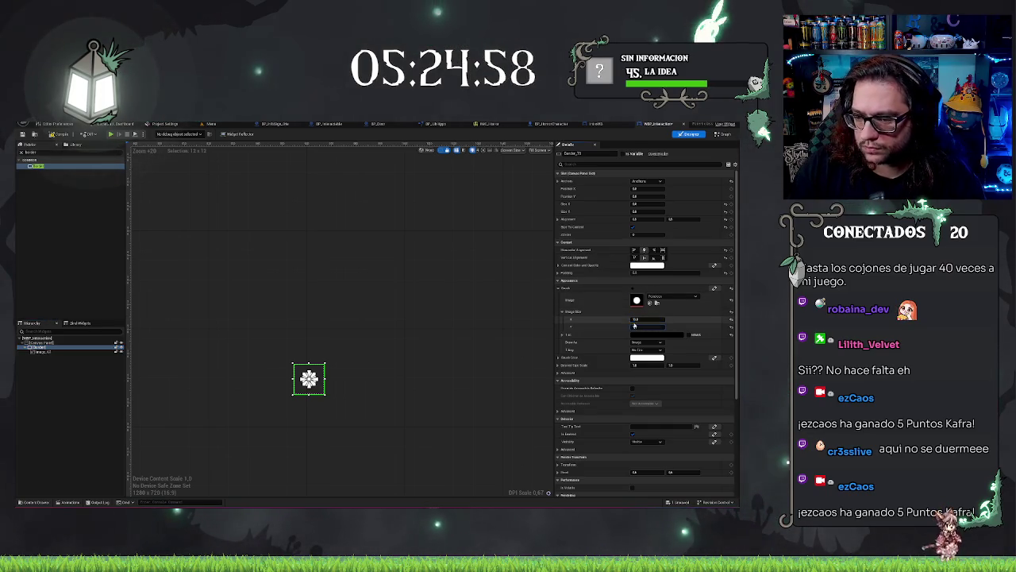
{"action": "left_click", "coordinate": [635, 326]}
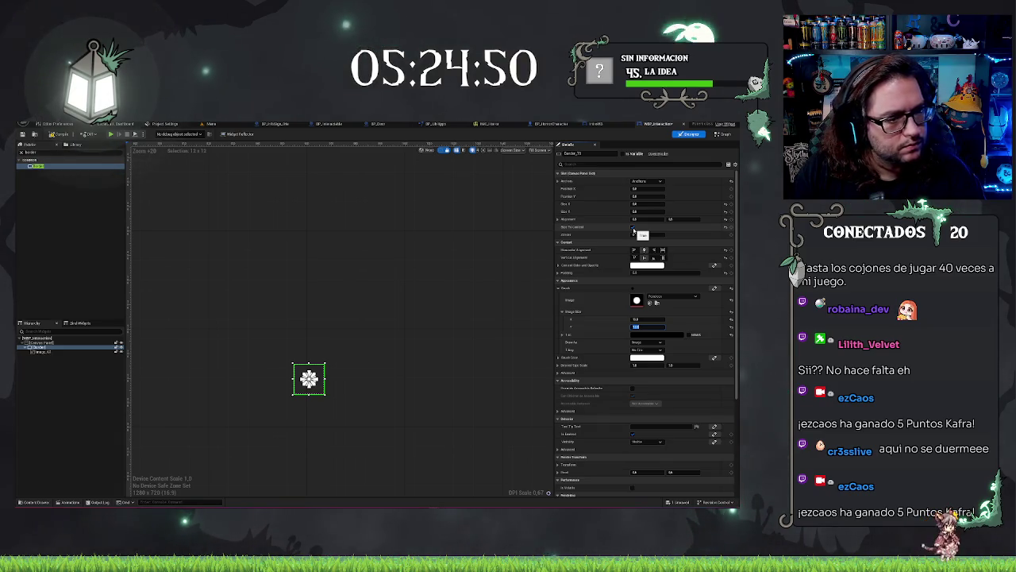
{"action": "left_click", "coordinate": [634, 228]}
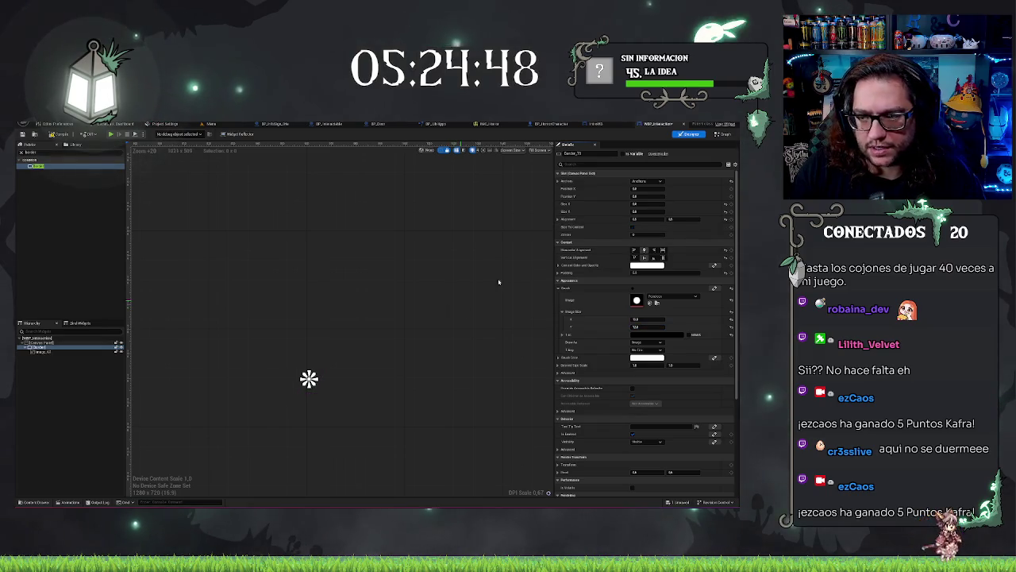
Set the icon slot's Size X to 128 and deselect to view the canvas.
{"action": "left_click", "coordinate": [649, 203]}
{"action": "type", "text": "128"}
{"action": "key", "text": "Tab"}
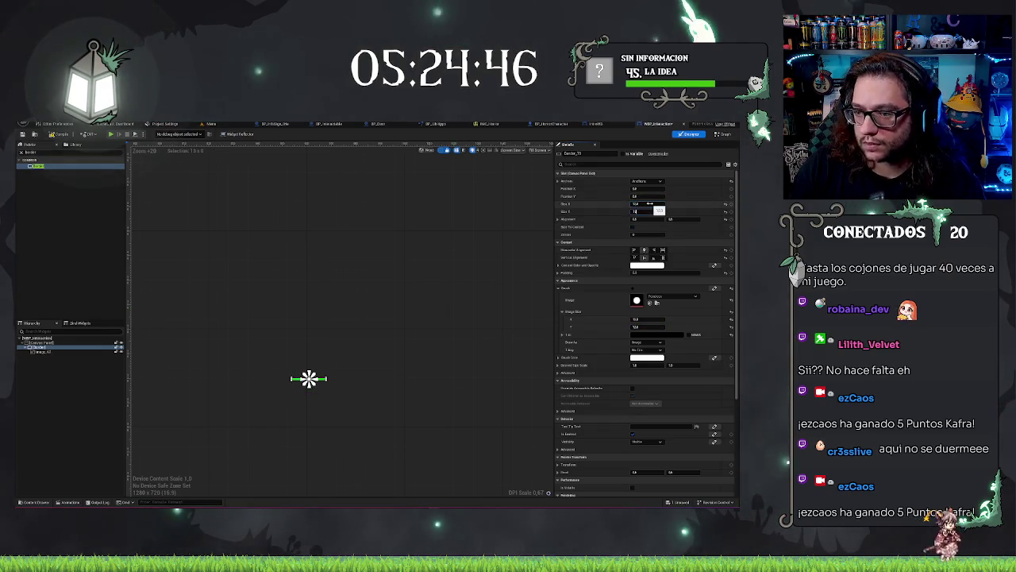
{"action": "left_click", "coordinate": [369, 477]}
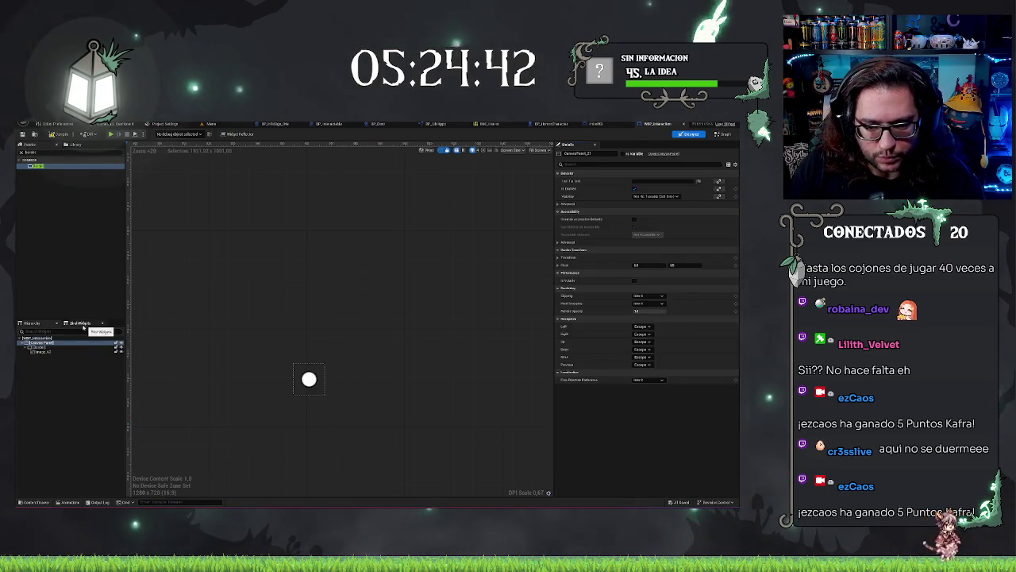
{"action": "scroll", "coordinate": [373, 382], "scroll_direction": "down", "scroll_amount": 5}
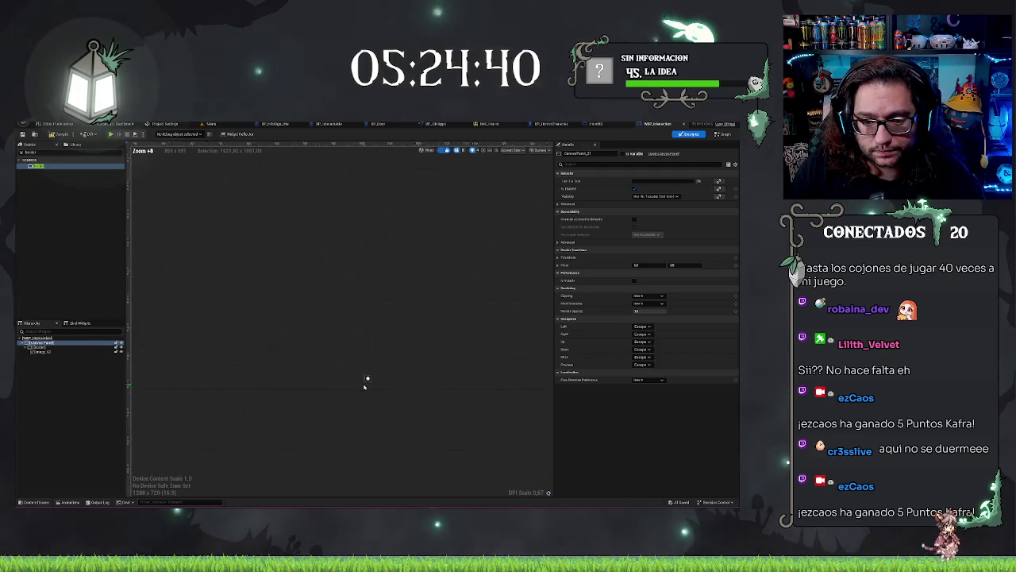
{"action": "scroll", "coordinate": [324, 399], "scroll_direction": "up", "scroll_amount": 3}
{"action": "left_click", "coordinate": [445, 238]}
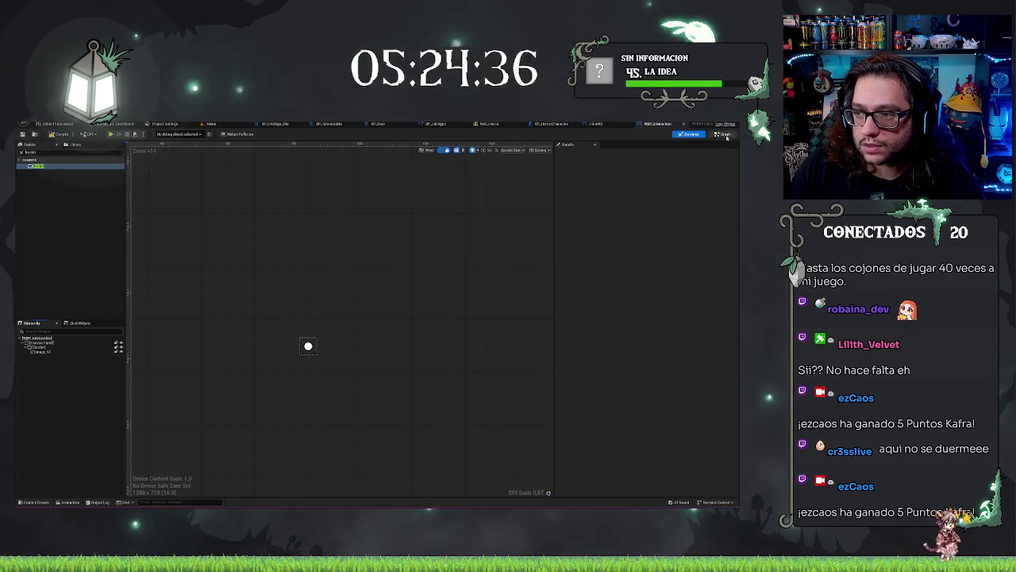
Add a new function in the widget's Graph view and name it UpdateIcon.
{"action": "left_click", "coordinate": [724, 134]}
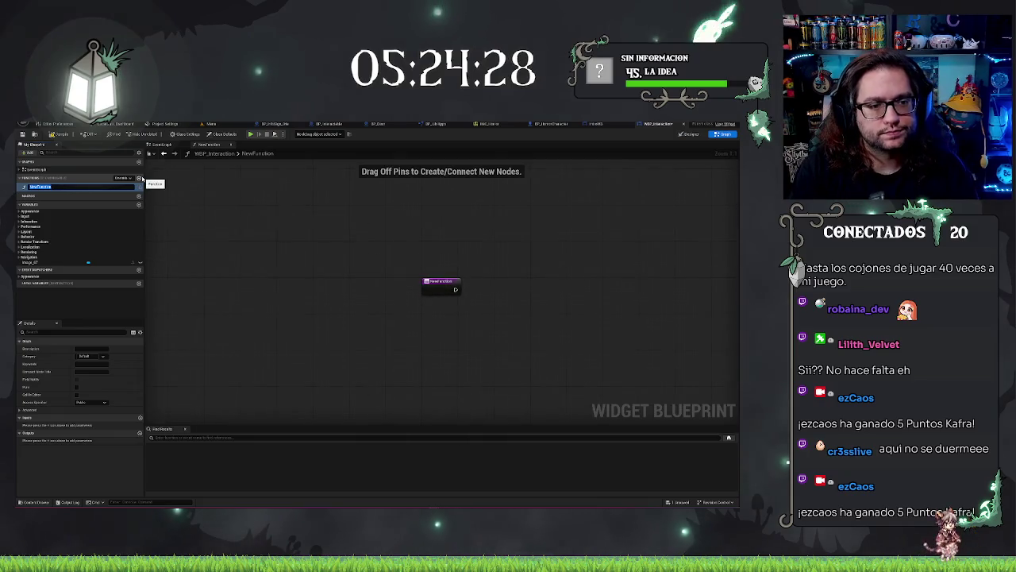
{"action": "type", "text": "UpdateIcon"}
{"action": "key", "text": "Return"}
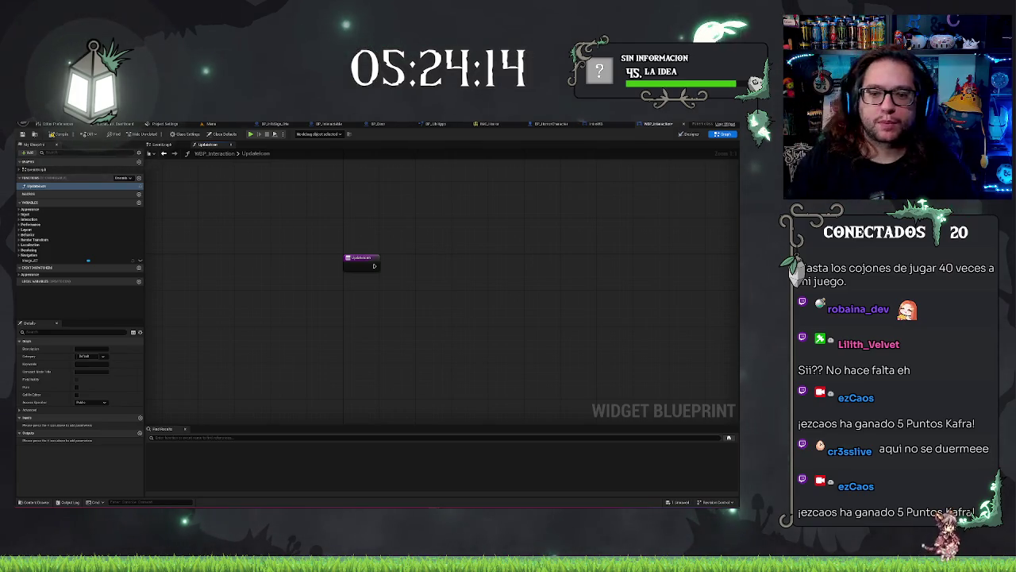
In BP_HorrorCharacter's EventGraph, reroute the Branch's False output to the lower Set node.
{"action": "left_click", "coordinate": [583, 125]}
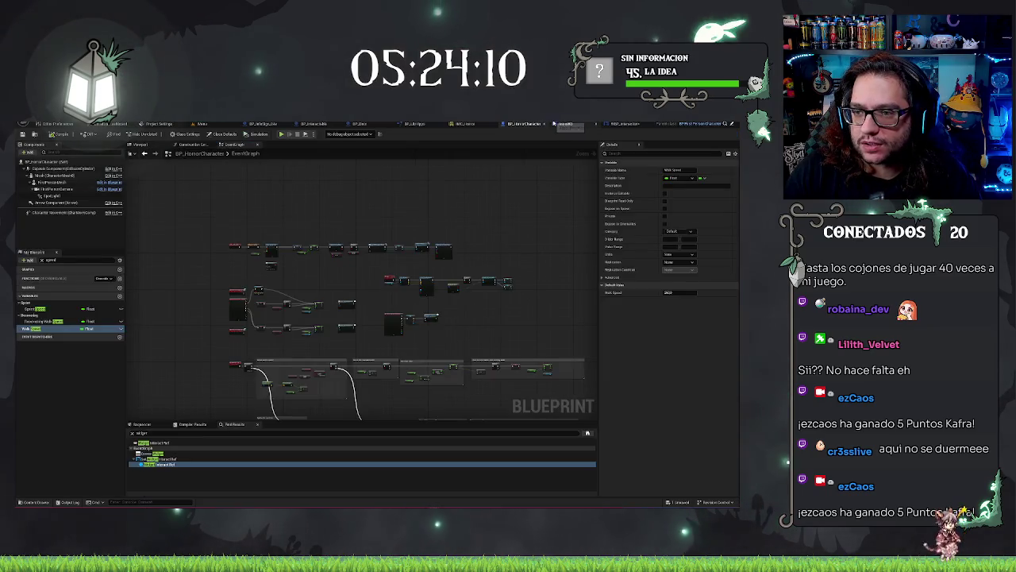
{"action": "scroll", "coordinate": [433, 220], "scroll_direction": "up", "scroll_amount": 5}
{"action": "left_click", "coordinate": [389, 339]}
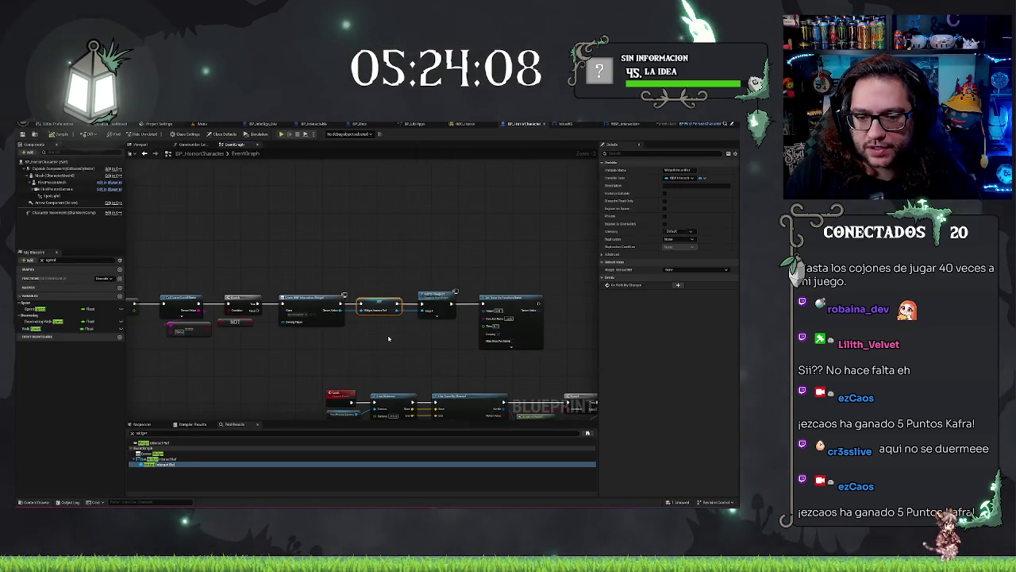
{"action": "mouse_move", "coordinate": [386, 347]}
{"action": "left_mouse_down"}
{"action": "mouse_move", "coordinate": [331, 228]}
{"action": "mouse_move", "coordinate": [278, 241]}
{"action": "left_mouse_up"}
{"action": "left_click_drag", "start_coordinate": [417, 261], "coordinate": [320, 252]}
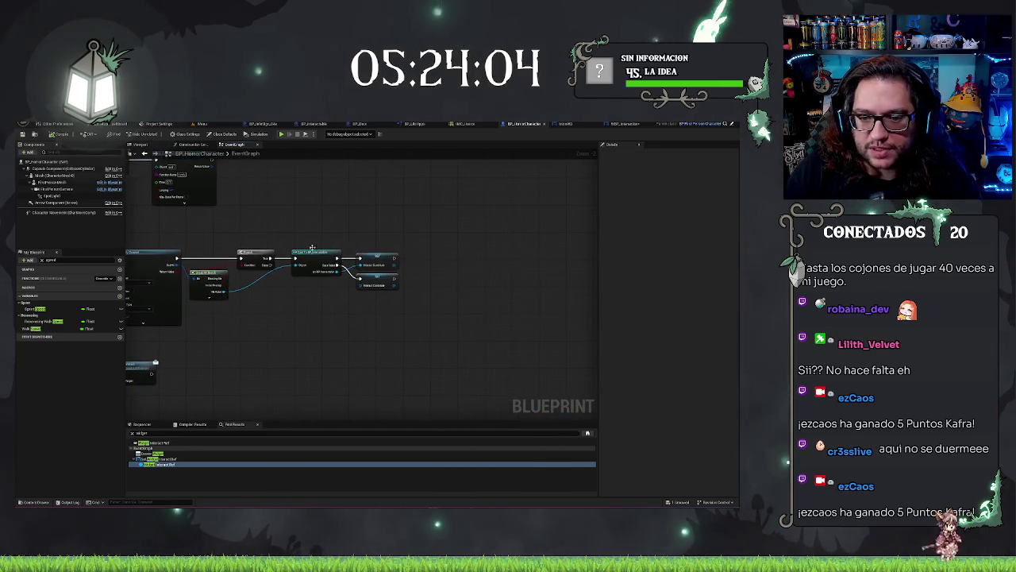
{"action": "left_click_drag", "start_coordinate": [389, 335], "coordinate": [389, 272]}
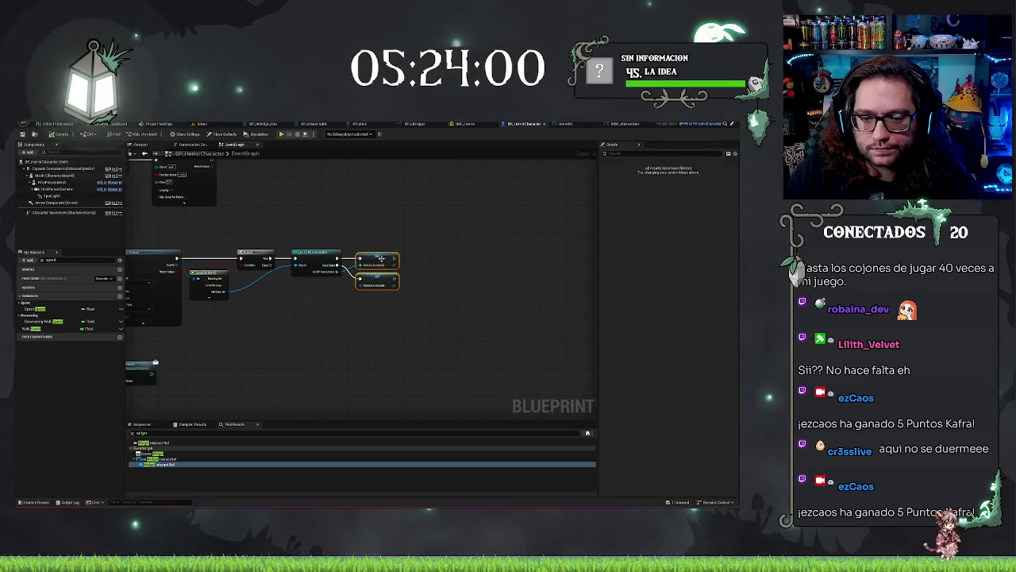
{"action": "left_click", "coordinate": [467, 308]}
{"action": "scroll", "coordinate": [413, 288], "scroll_direction": "up", "scroll_amount": 2}
{"action": "left_click_drag", "start_coordinate": [324, 323], "coordinate": [536, 327]}
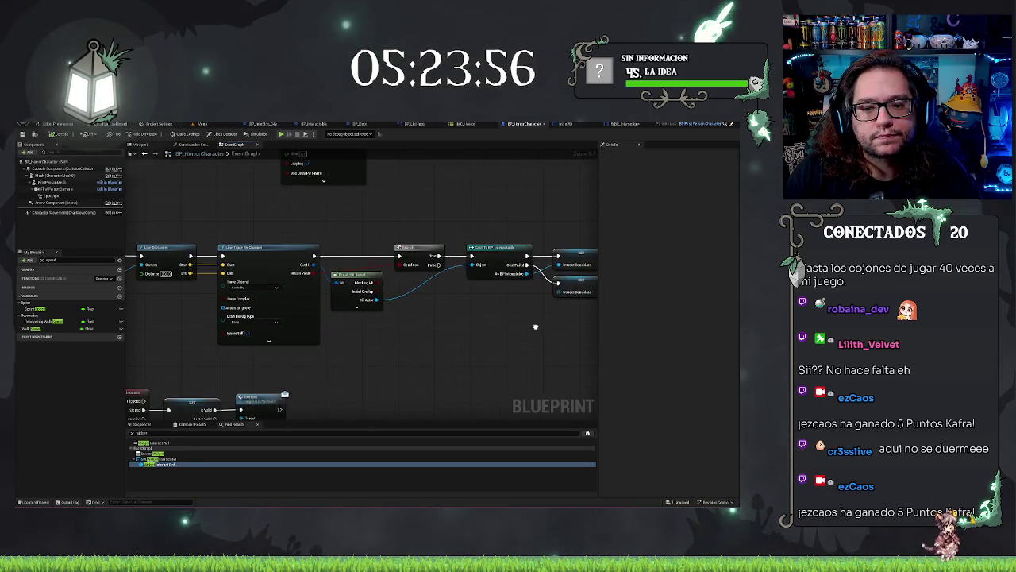
{"action": "mouse_move", "coordinate": [445, 279]}
{"action": "left_mouse_down"}
{"action": "mouse_move", "coordinate": [256, 265]}
{"action": "mouse_move", "coordinate": [368, 287]}
{"action": "mouse_move", "coordinate": [373, 274]}
{"action": "mouse_move", "coordinate": [288, 266]}
{"action": "mouse_move", "coordinate": [362, 272]}
{"action": "left_mouse_up"}
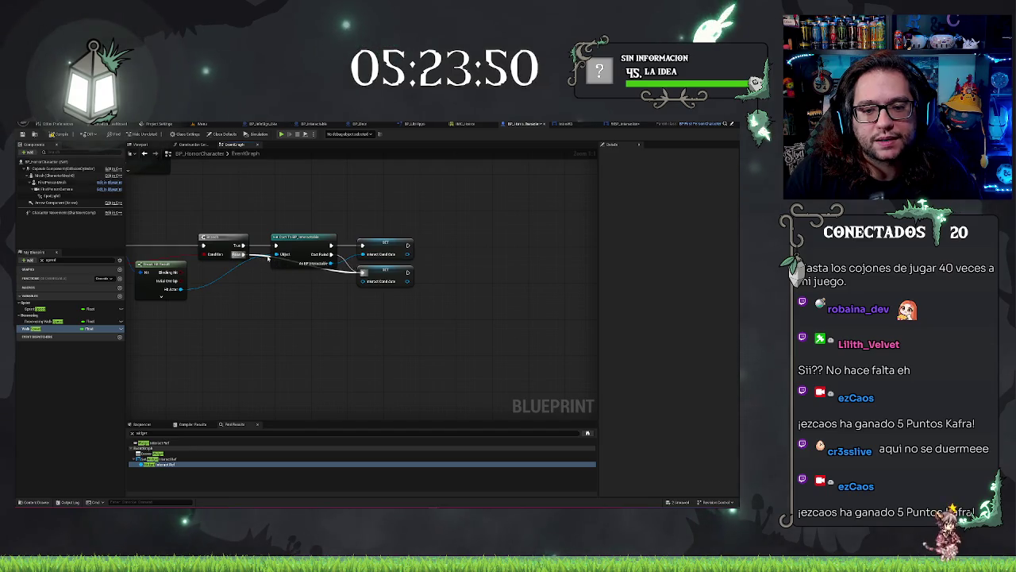
{"action": "double_click", "coordinate": [262, 272]}
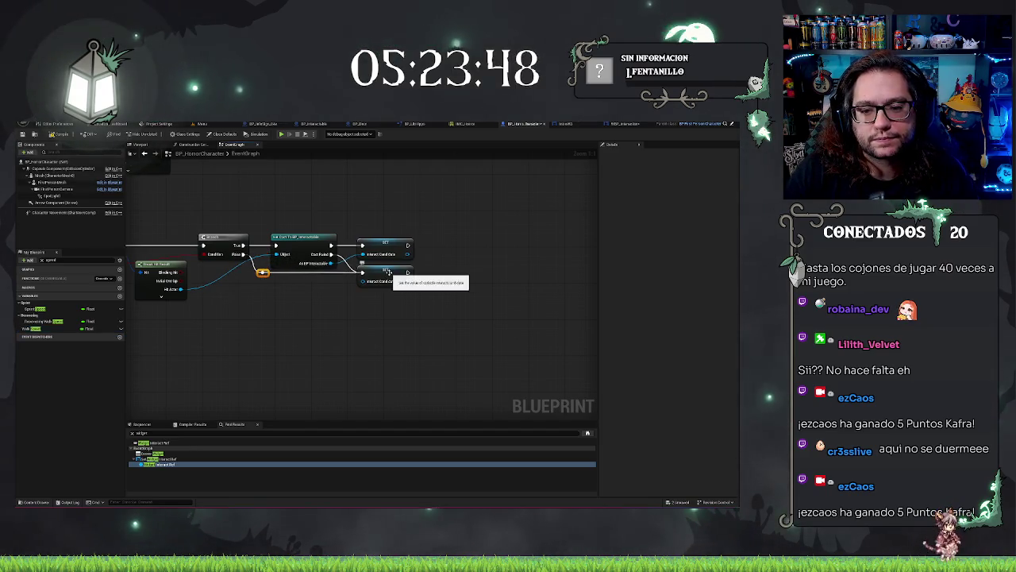
Place a Widget Interactuable getter in the graph, then return to the widget's UpdateIcon function.
{"action": "left_click_drag", "start_coordinate": [385, 351], "coordinate": [341, 345]}
{"action": "mouse_move", "coordinate": [359, 303]}
{"action": "left_mouse_down"}
{"action": "mouse_move", "coordinate": [252, 313]}
{"action": "mouse_move", "coordinate": [393, 318]}
{"action": "mouse_move", "coordinate": [368, 297]}
{"action": "mouse_move", "coordinate": [120, 271]}
{"action": "left_mouse_up"}
{"action": "left_click", "coordinate": [41, 261]}
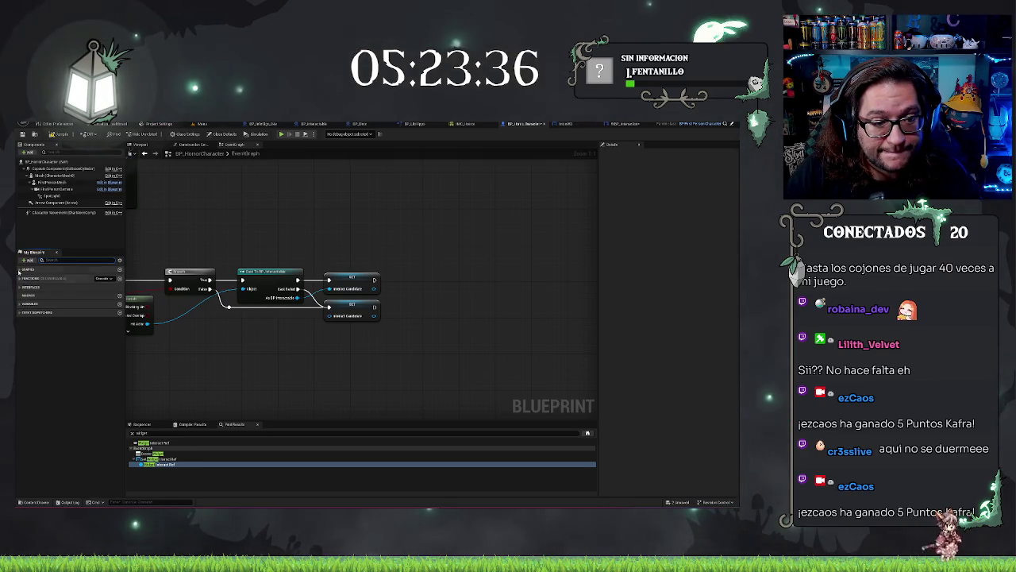
{"action": "left_click", "coordinate": [32, 304]}
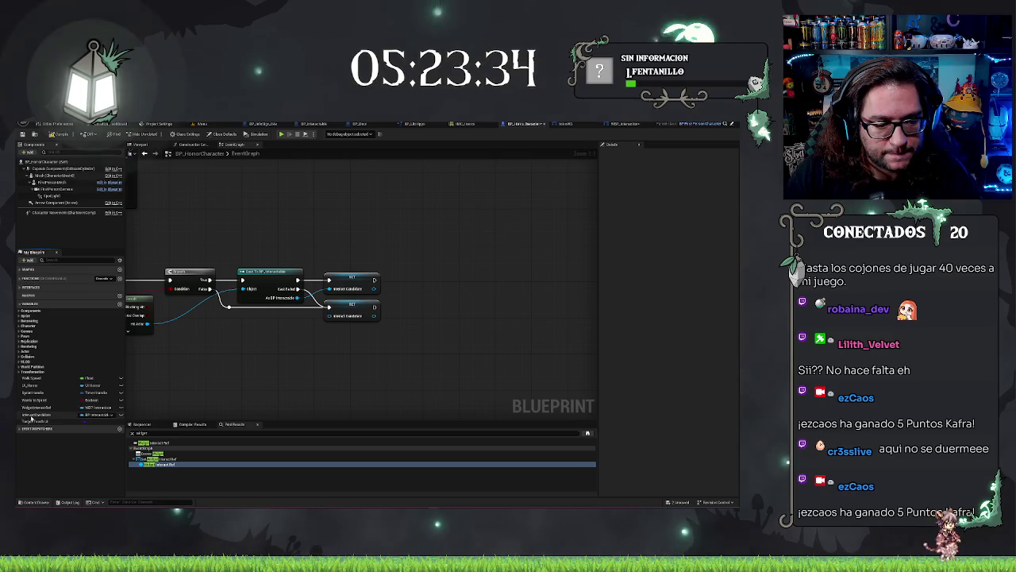
{"action": "left_click_drag", "start_coordinate": [48, 413], "coordinate": [383, 337]}
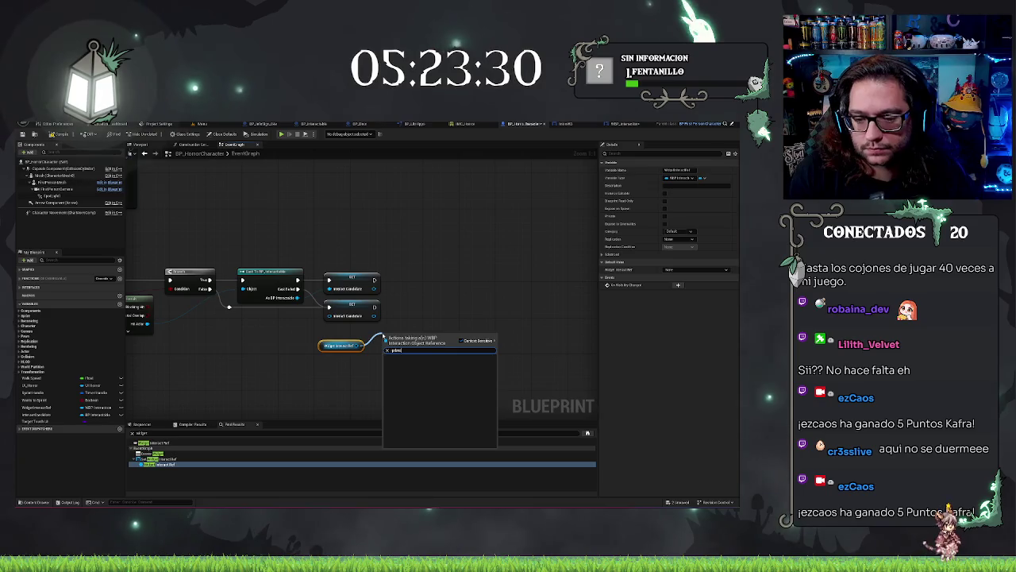
{"action": "left_click", "coordinate": [413, 318]}
{"action": "left_click", "coordinate": [624, 124]}
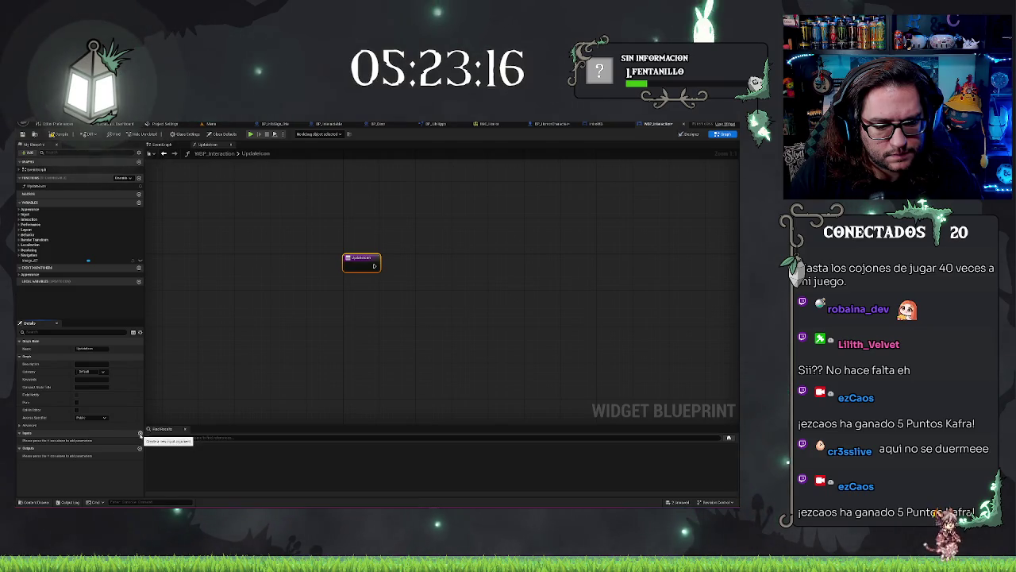
Add a boolean input parameter to UpdateIcon and wire its entry into a new Branch node.
{"action": "left_click", "coordinate": [141, 434]}
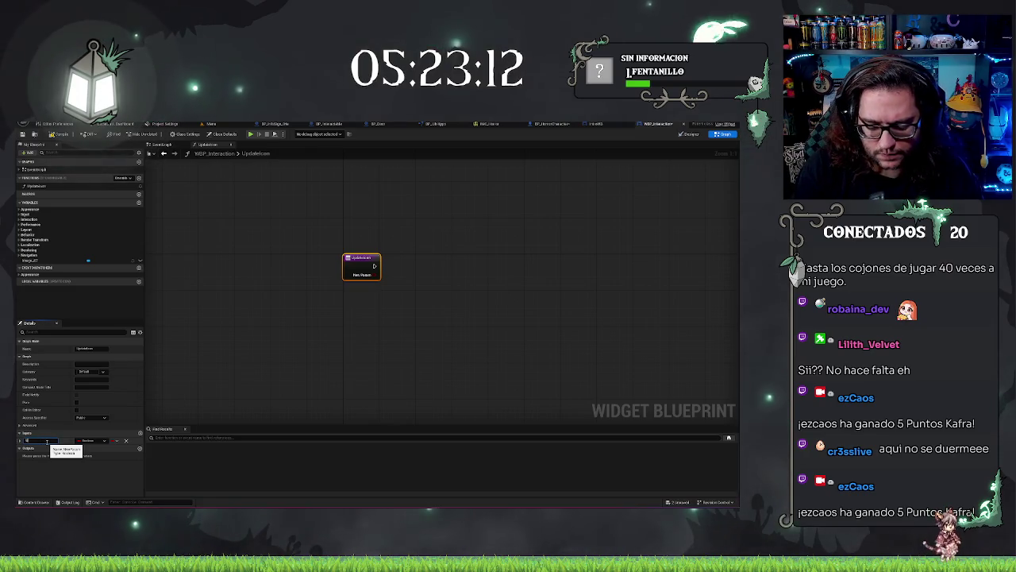
{"action": "left_click", "coordinate": [405, 295]}
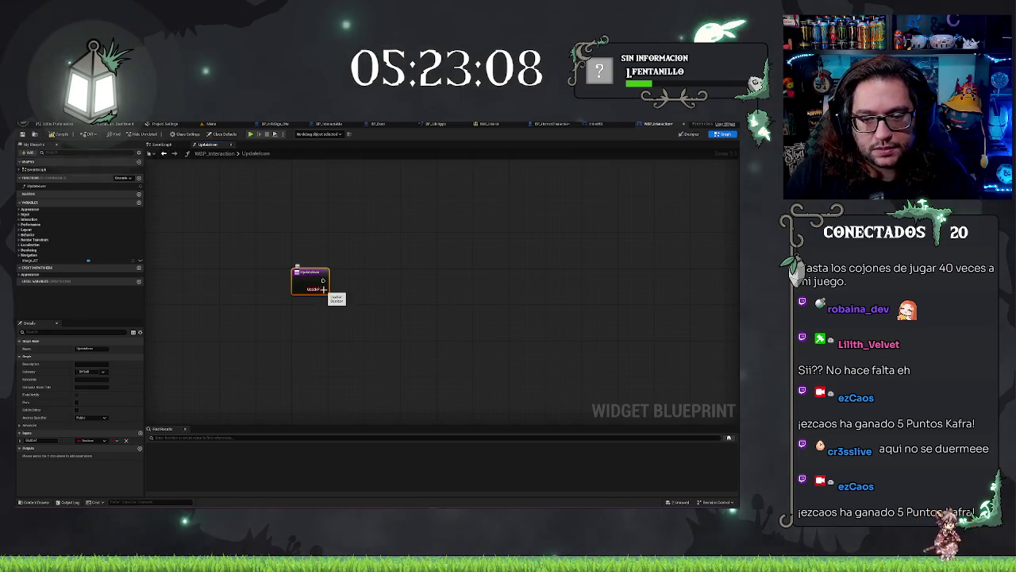
{"action": "left_click_drag", "start_coordinate": [379, 296], "coordinate": [382, 296]}
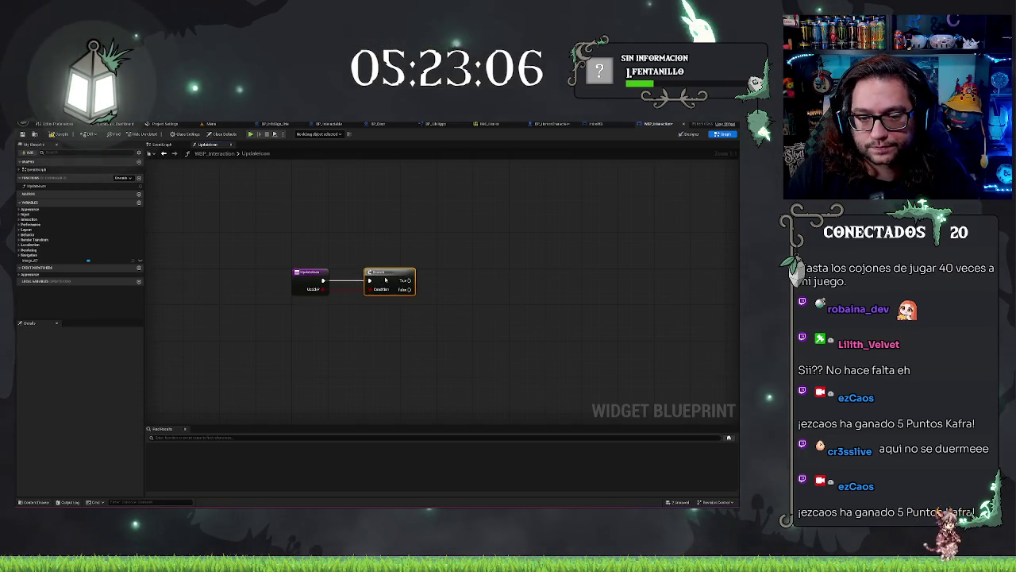
{"action": "left_click_drag", "start_coordinate": [439, 244], "coordinate": [347, 319]}
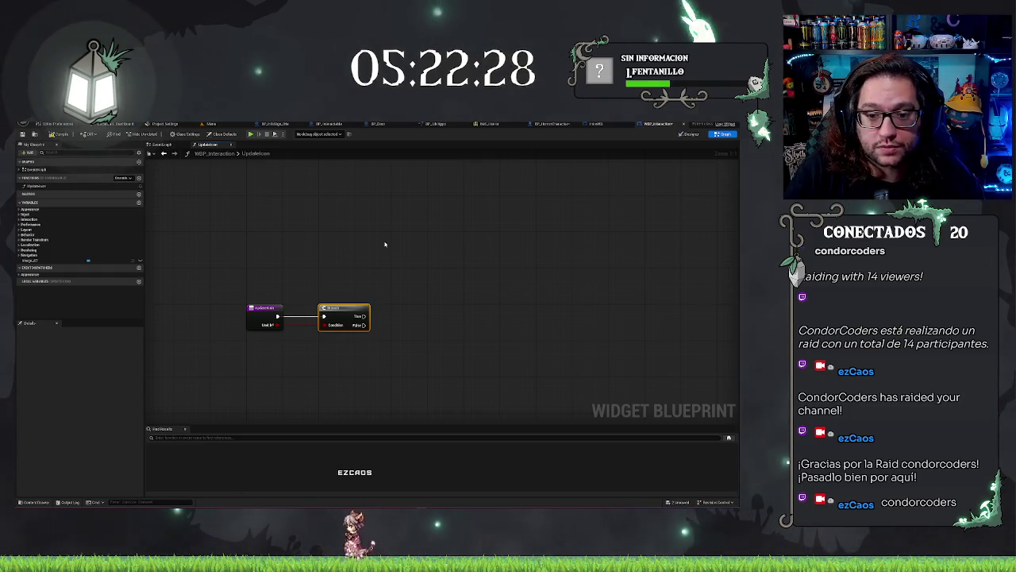
Pan the UpdateIcon graph, then switch the widget back to its Designer layout.
{"action": "left_click_drag", "start_coordinate": [564, 236], "coordinate": [561, 230]}
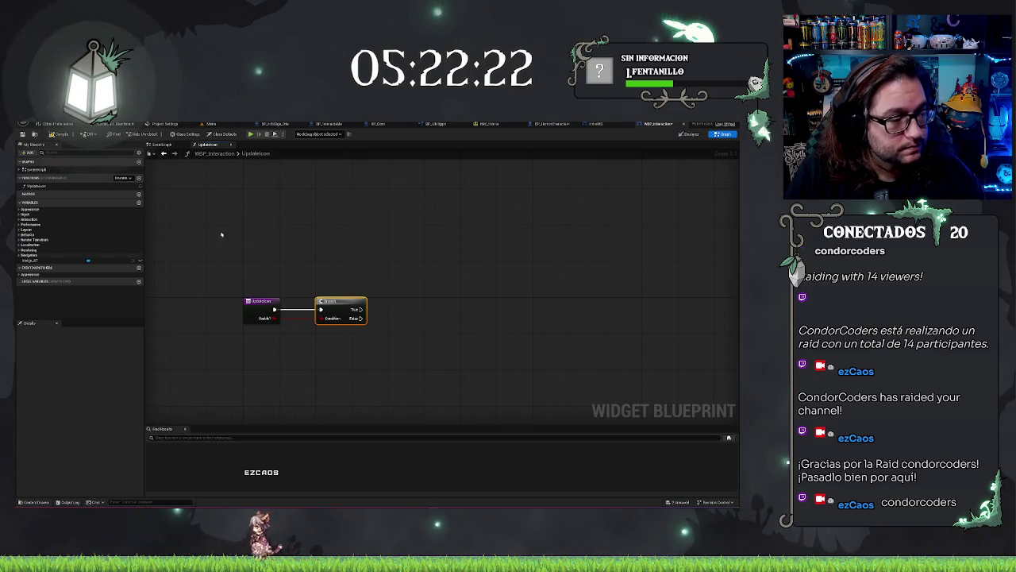
{"action": "left_click_drag", "start_coordinate": [394, 243], "coordinate": [344, 264]}
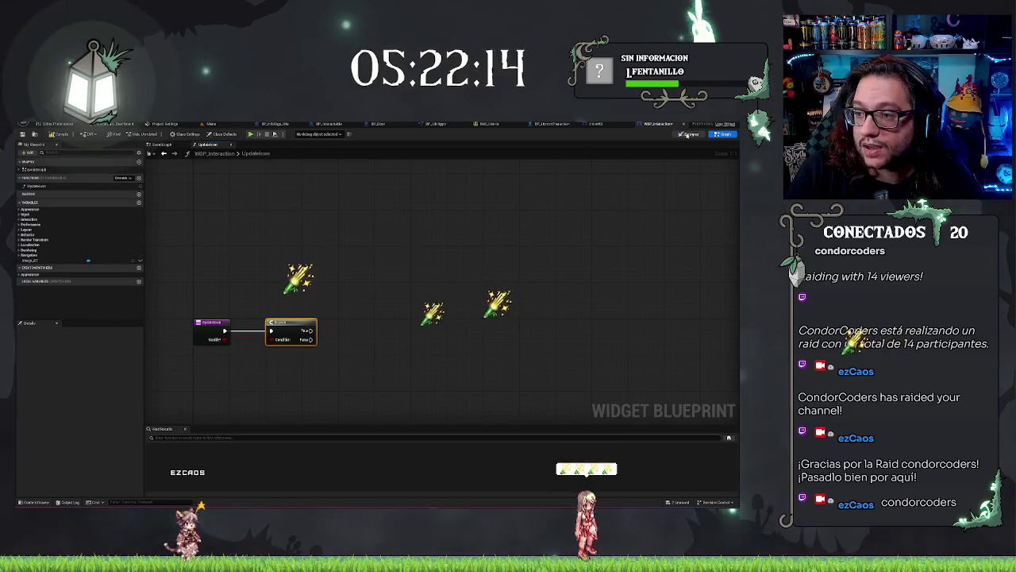
{"action": "double_click", "coordinate": [110, 231]}
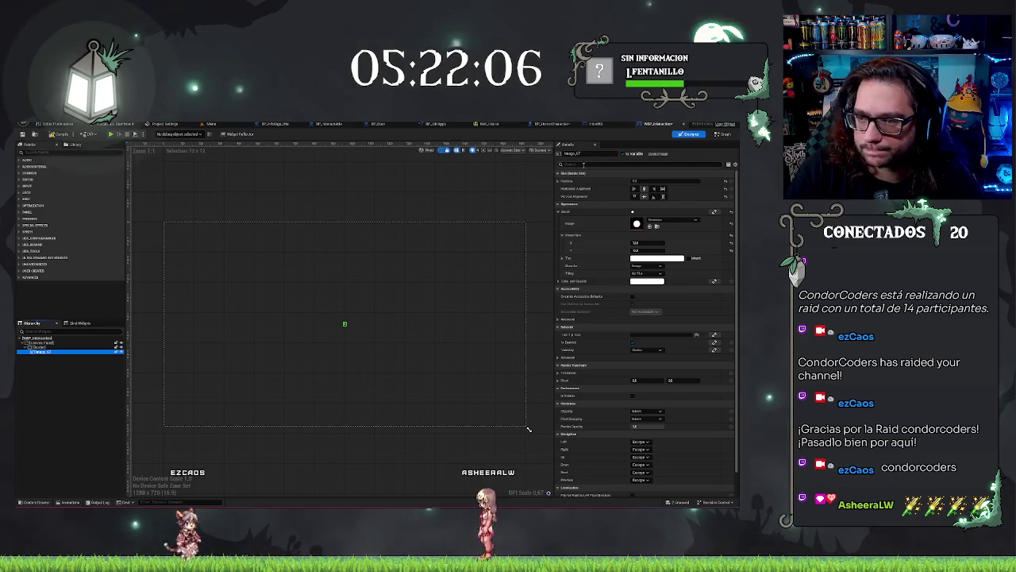
Rename the image's parent container to 'Border' and return to the UpdateIcon graph.
{"action": "key", "text": "Up"}
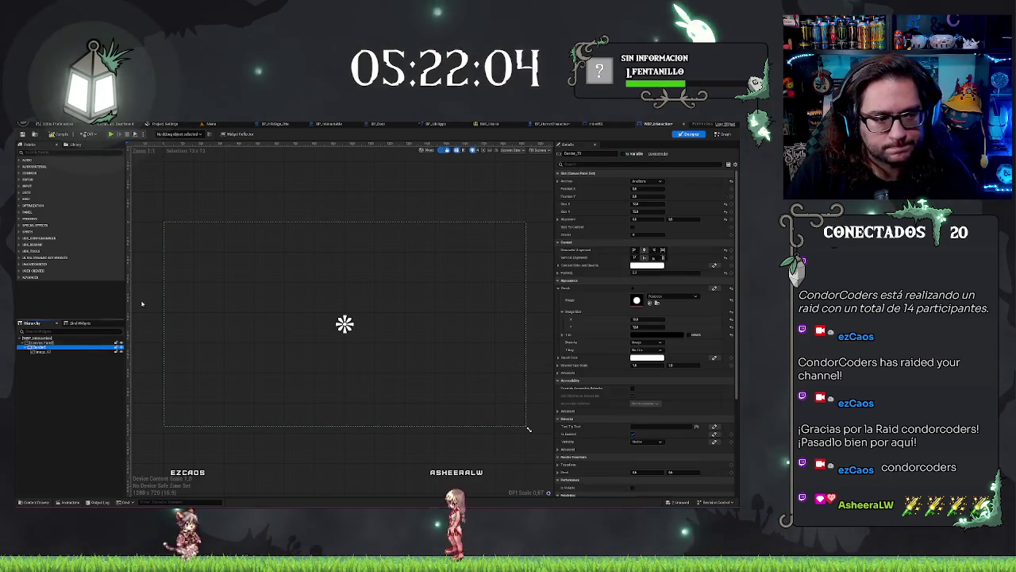
{"action": "left_click", "coordinate": [589, 153]}
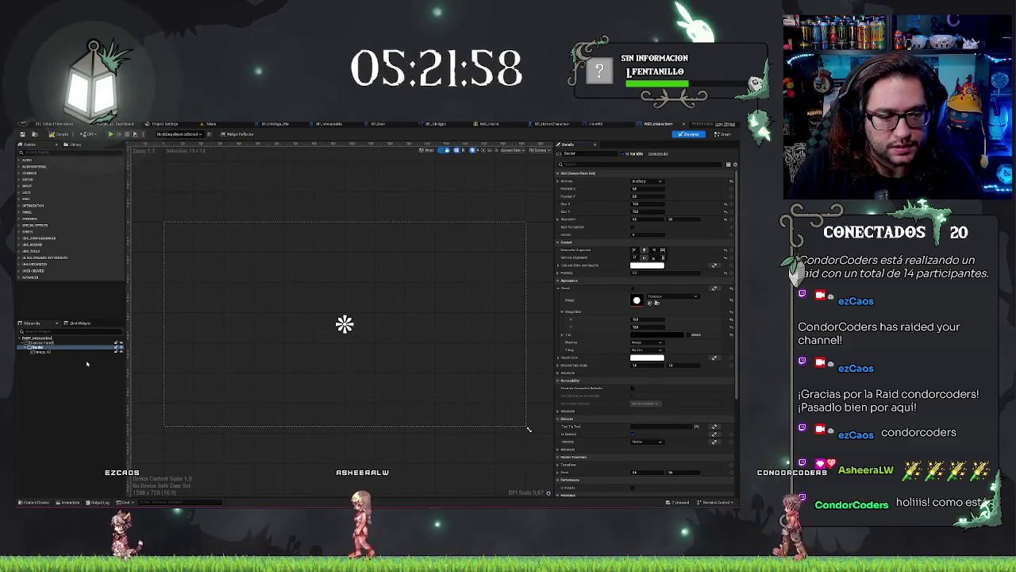
{"action": "left_click", "coordinate": [294, 234]}
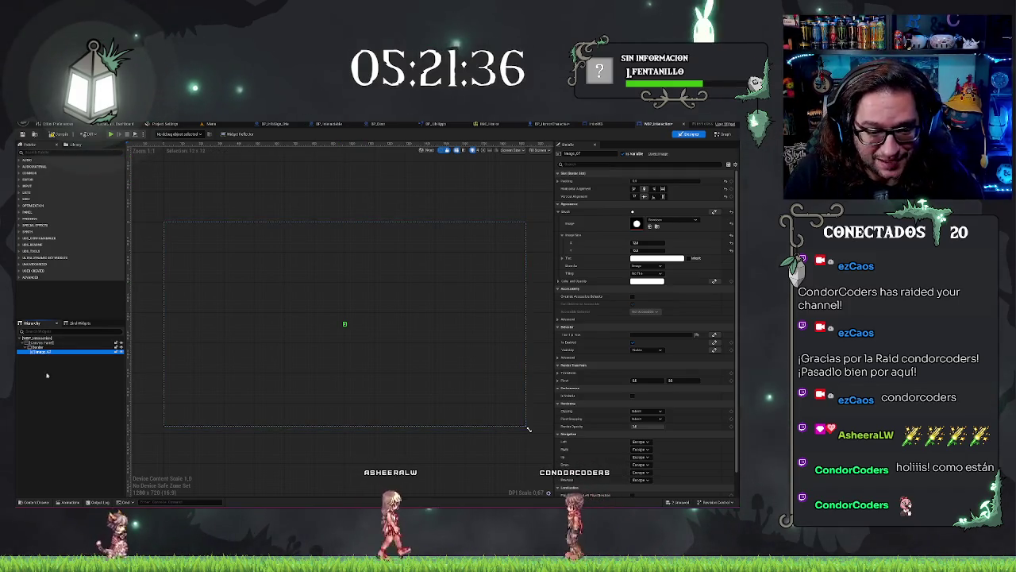
{"action": "left_click", "coordinate": [516, 149]}
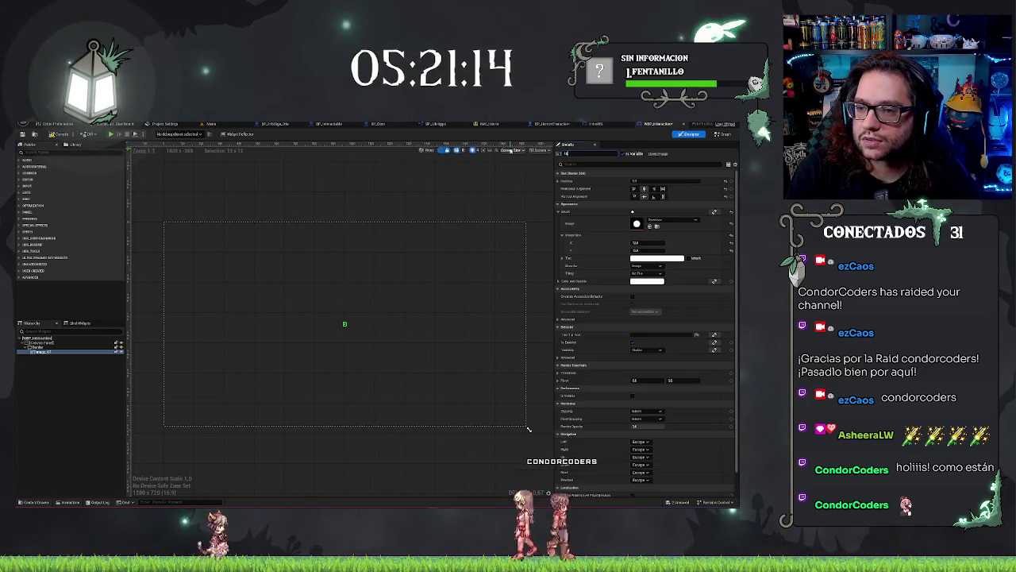
{"action": "type", "text": "Border"}
{"action": "key", "text": "Return"}
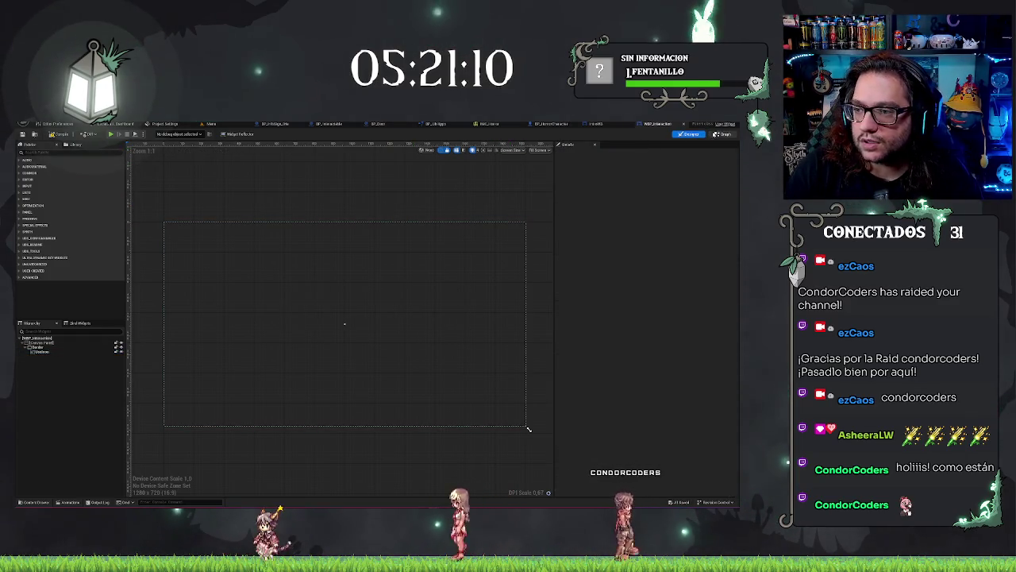
{"action": "left_click_drag", "start_coordinate": [324, 281], "coordinate": [330, 251]}
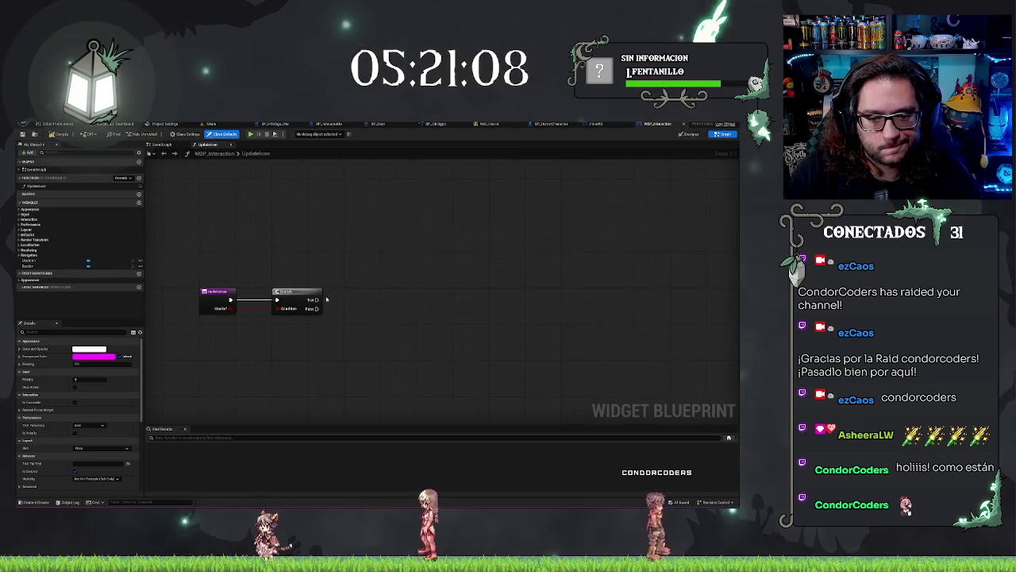
Add a Set Render Scale node from the Branch's True output and paste a duplicate below it.
{"action": "left_click_drag", "start_coordinate": [362, 286], "coordinate": [393, 259]}
{"action": "type", "text": "set ren"}
{"action": "type", "text": " scale"}
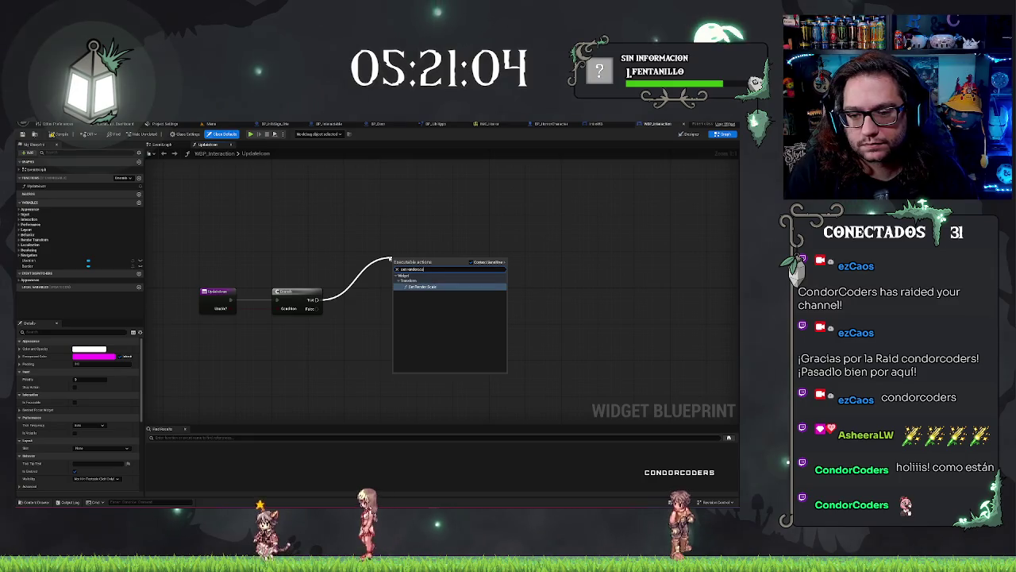
{"action": "key", "text": "Return"}
{"action": "left_click_drag", "start_coordinate": [418, 270], "coordinate": [415, 239]}
{"action": "key", "text": "ctrl+c"}
{"action": "key", "text": "ctrl+v"}
{"action": "left_click_drag", "start_coordinate": [412, 366], "coordinate": [409, 325]}
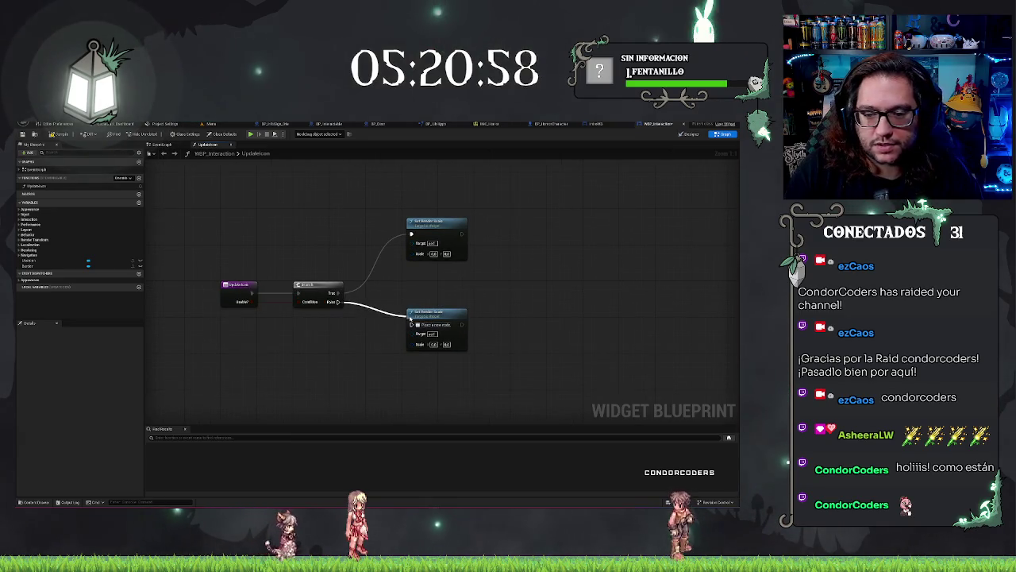
Wire the duplicate to the False output and add an aligned reroute on the True wire.
{"action": "left_click", "coordinate": [306, 284], "text": "shift"}
{"action": "key", "text": "q"}
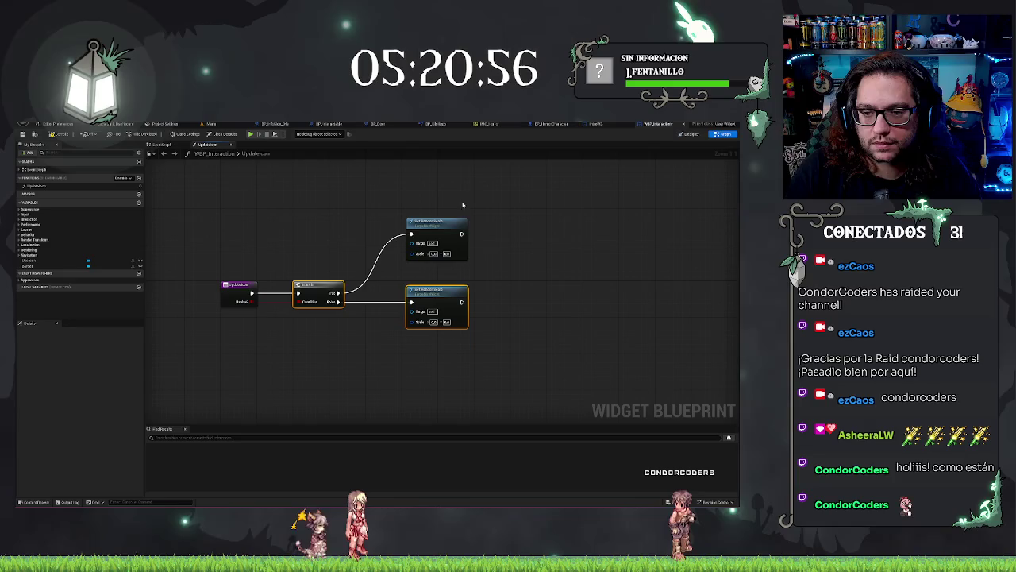
{"action": "double_click", "coordinate": [377, 258]}
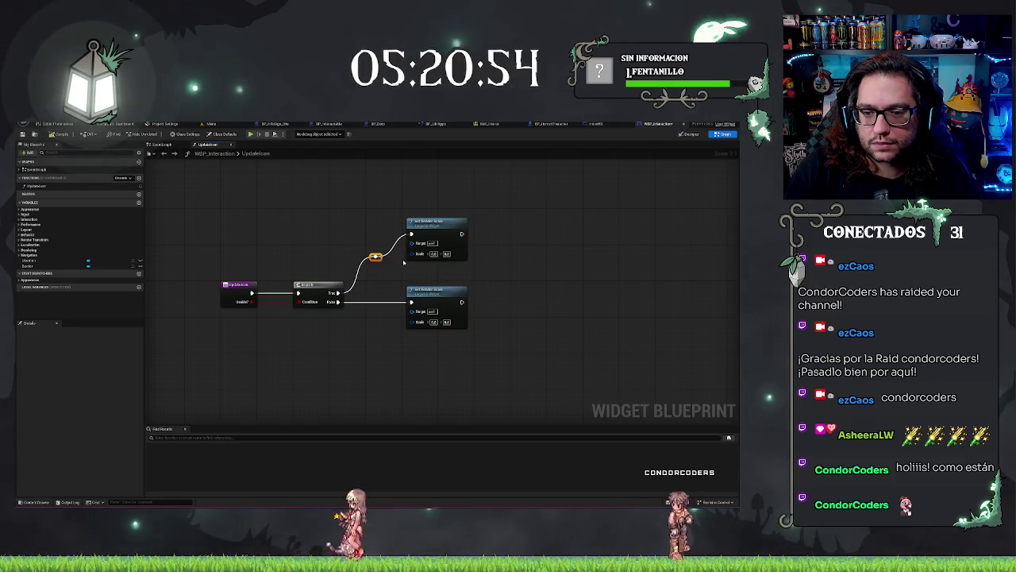
{"action": "key", "text": "q"}
{"action": "left_click_drag", "start_coordinate": [416, 187], "coordinate": [420, 205]}
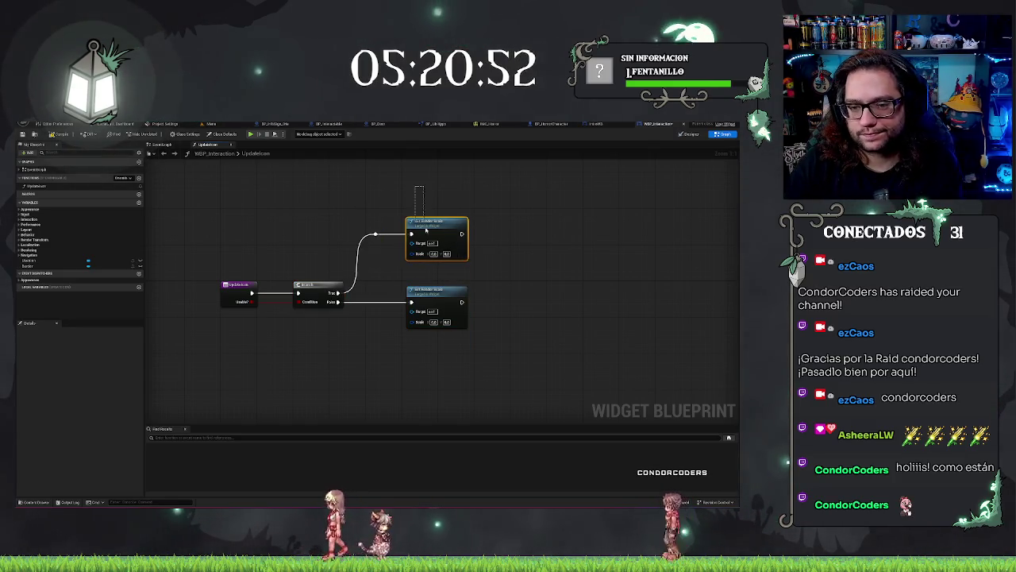
{"action": "left_click", "coordinate": [471, 363]}
{"action": "mouse_move", "coordinate": [472, 363]}
{"action": "left_mouse_down"}
{"action": "mouse_move", "coordinate": [372, 337]}
{"action": "mouse_move", "coordinate": [316, 346]}
{"action": "mouse_move", "coordinate": [384, 332]}
{"action": "left_mouse_up"}
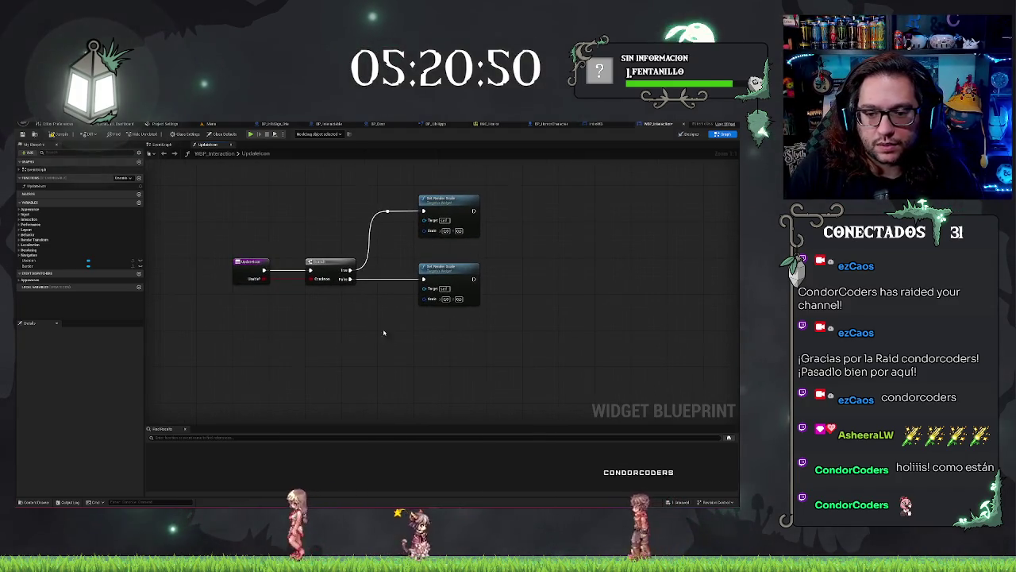
Inspect the widget variables and pick the icon variable for use in the graph.
{"action": "left_click", "coordinate": [29, 262]}
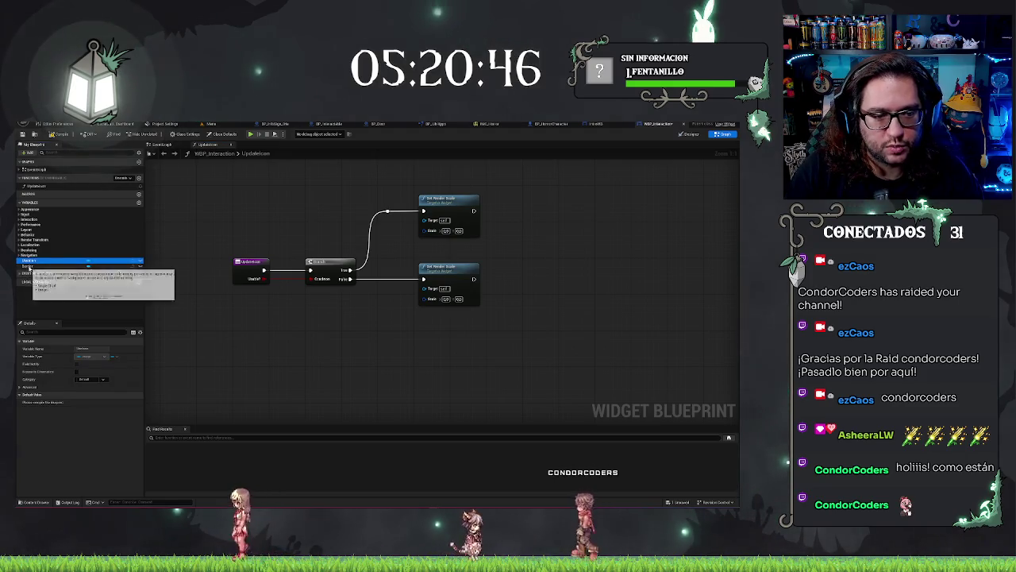
{"action": "left_click", "coordinate": [30, 266]}
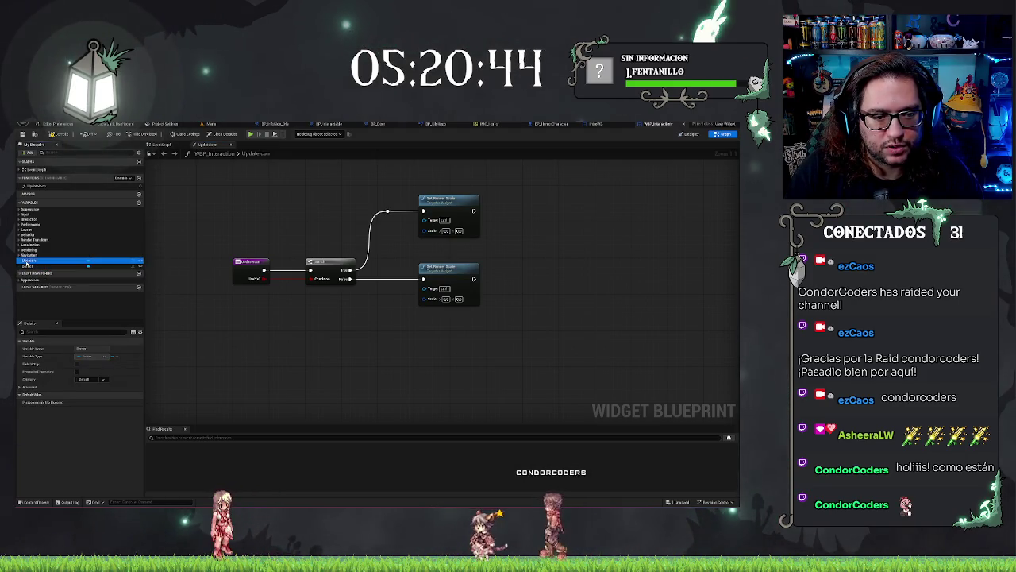
{"action": "left_click", "coordinate": [28, 260]}
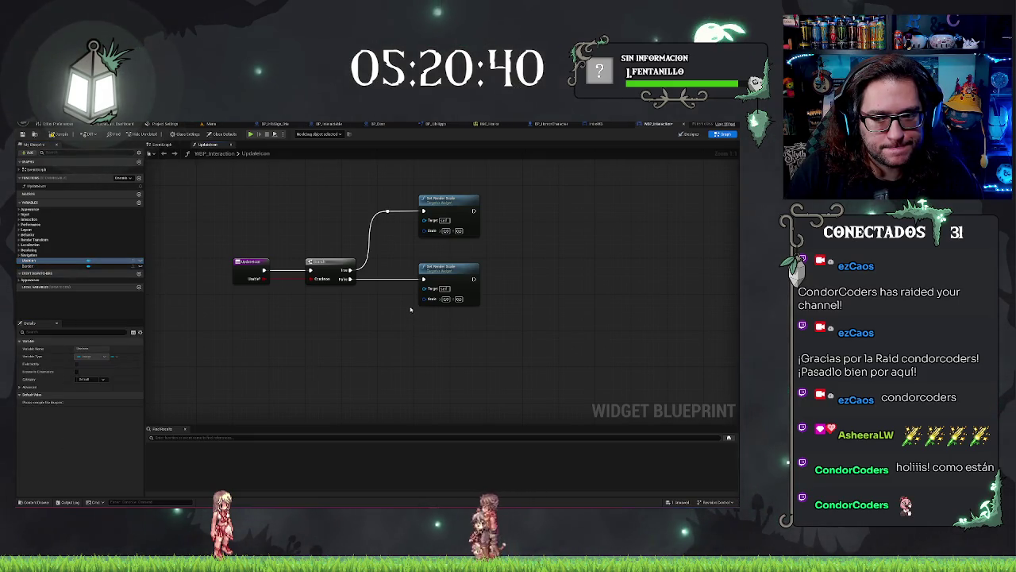
{"action": "mouse_move", "coordinate": [429, 298]}
{"action": "left_mouse_down"}
{"action": "mouse_move", "coordinate": [481, 265]}
{"action": "mouse_move", "coordinate": [336, 341]}
{"action": "mouse_move", "coordinate": [289, 319]}
{"action": "left_mouse_up"}
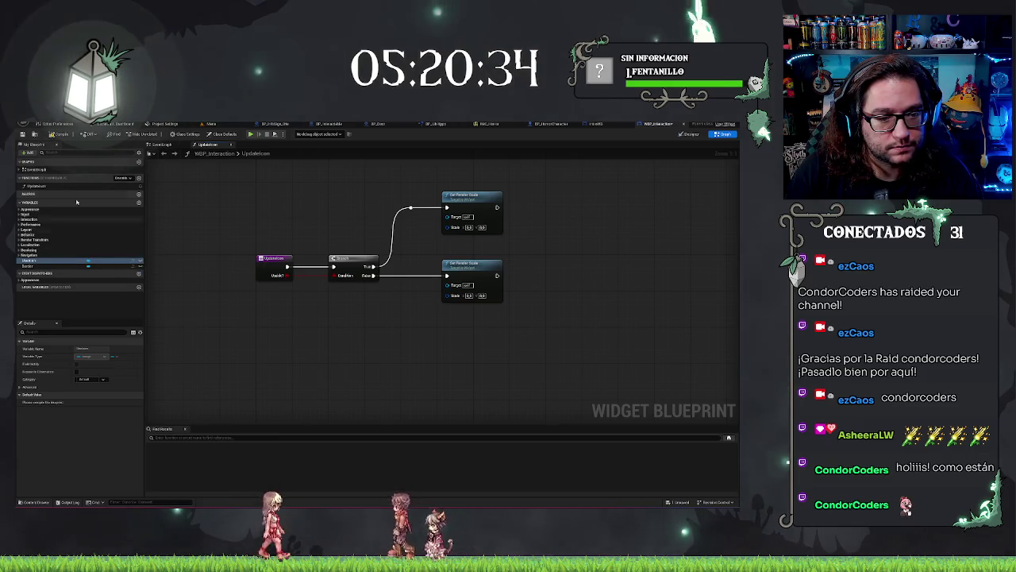
{"action": "left_click", "coordinate": [32, 262]}
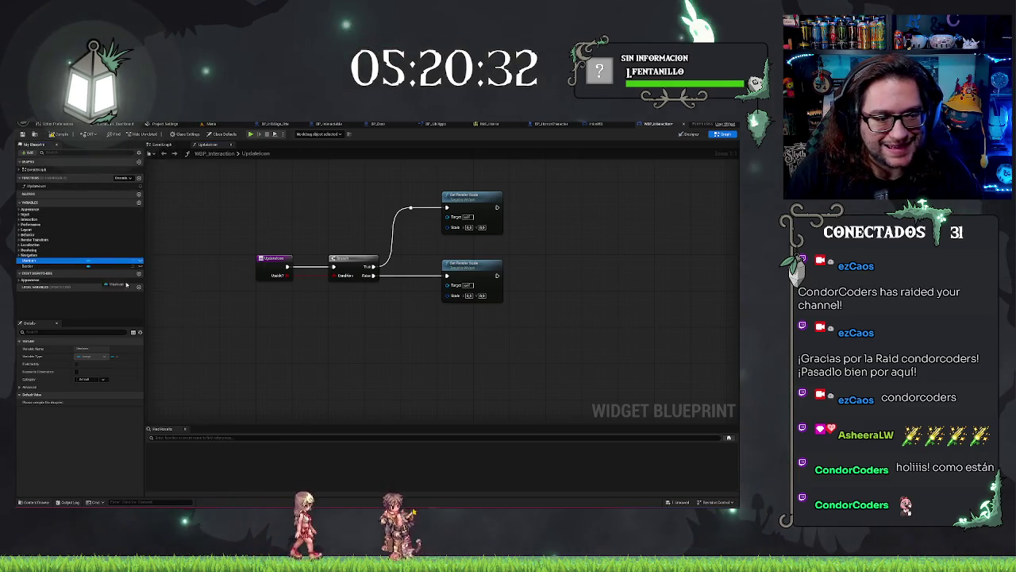
Add a Set Brush node from the icon variable getter.
{"action": "left_click_drag", "start_coordinate": [468, 350], "coordinate": [527, 306]}
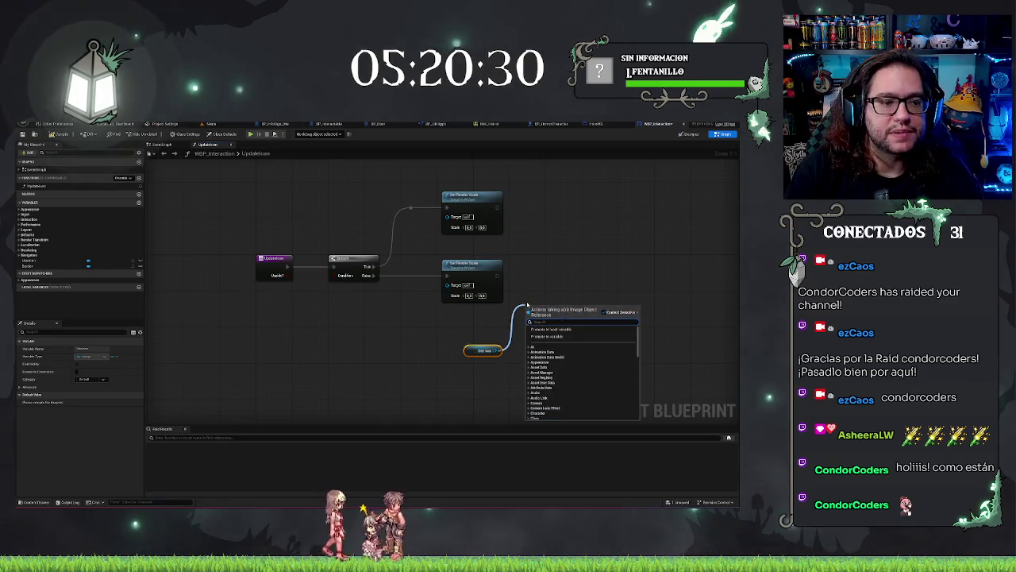
{"action": "type", "text": "set brush"}
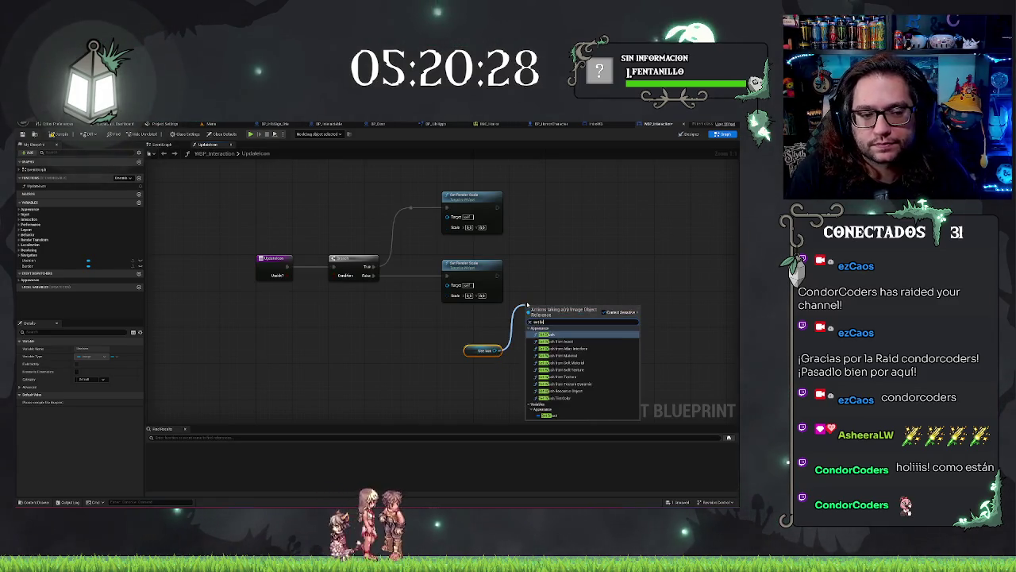
{"action": "key", "text": "Return"}
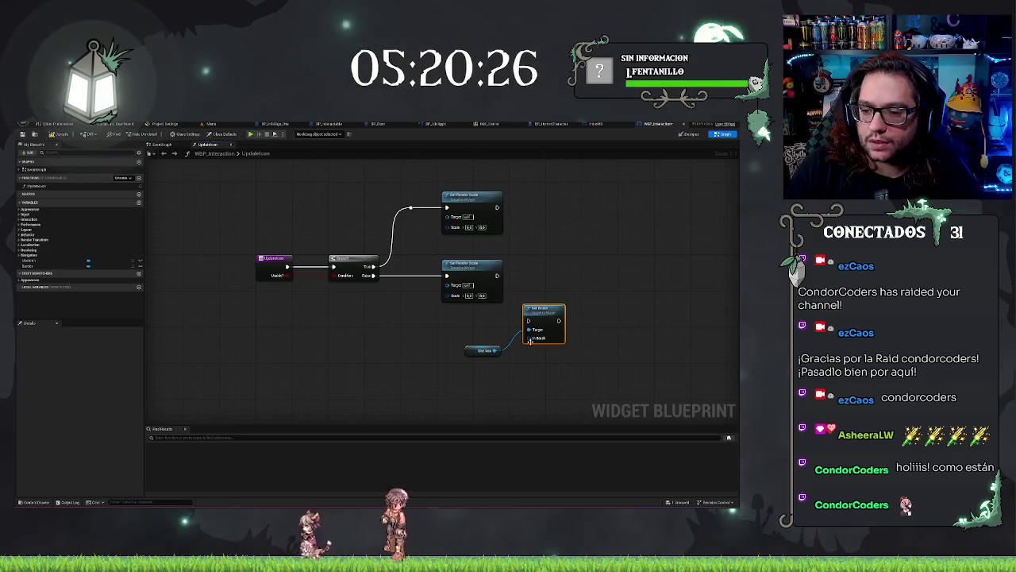
Feed Set Brush's In Brush from a Select node indexed by UpdateIcon's boolean input.
{"action": "mouse_move", "coordinate": [475, 331]}
{"action": "left_mouse_down"}
{"action": "mouse_move", "coordinate": [353, 352]}
{"action": "mouse_move", "coordinate": [373, 347]}
{"action": "left_mouse_up"}
{"action": "type", "text": "select"}
{"action": "key", "text": "Return"}
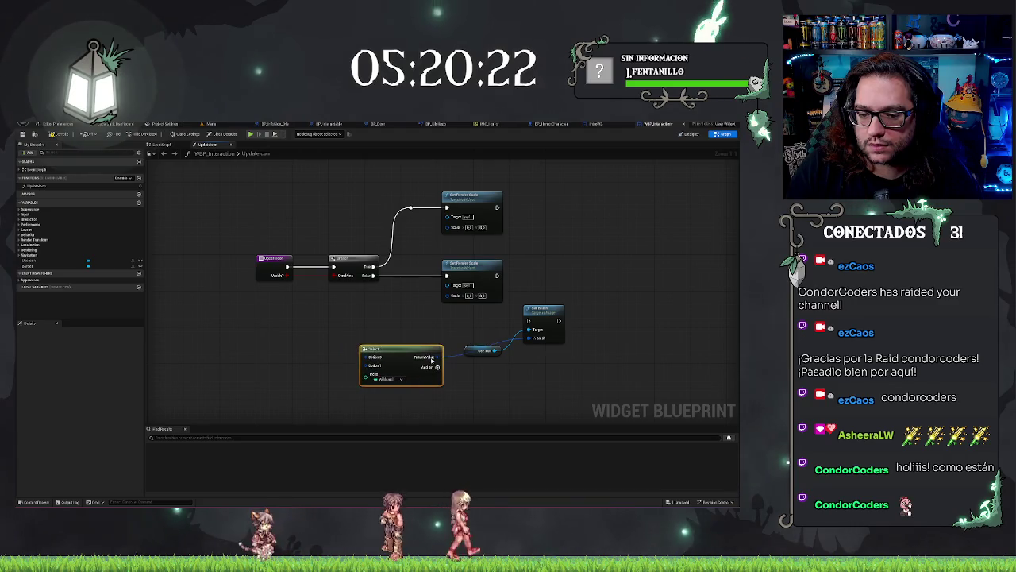
{"action": "left_click", "coordinate": [376, 379]}
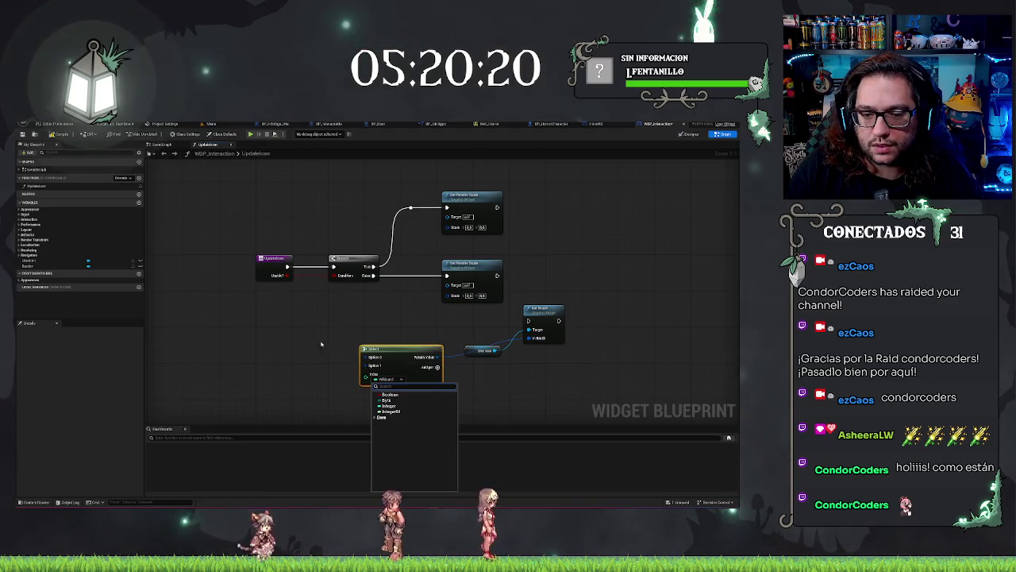
{"action": "left_click_drag", "start_coordinate": [288, 276], "coordinate": [306, 301]}
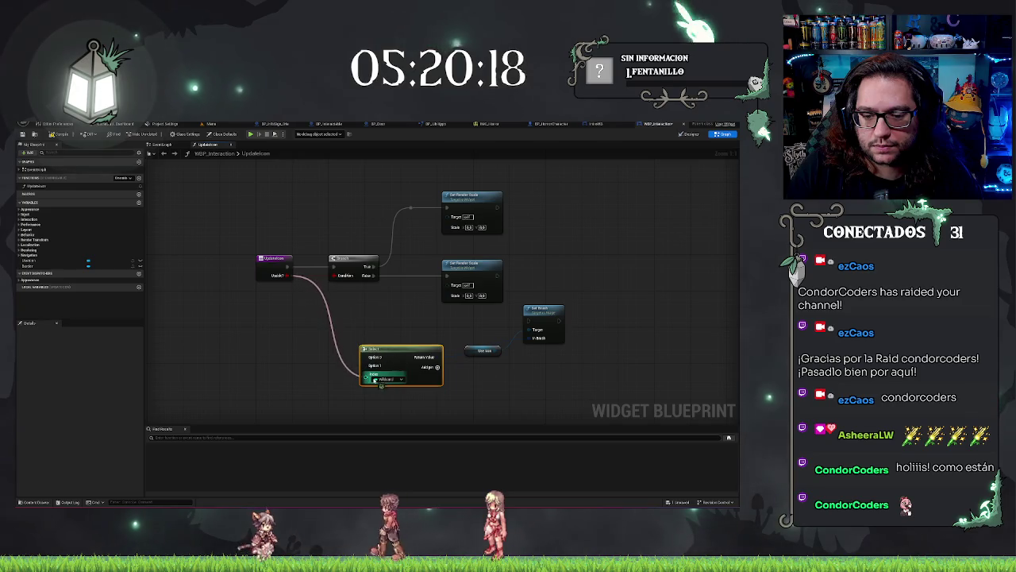
{"action": "left_click_drag", "start_coordinate": [365, 351], "coordinate": [406, 327]}
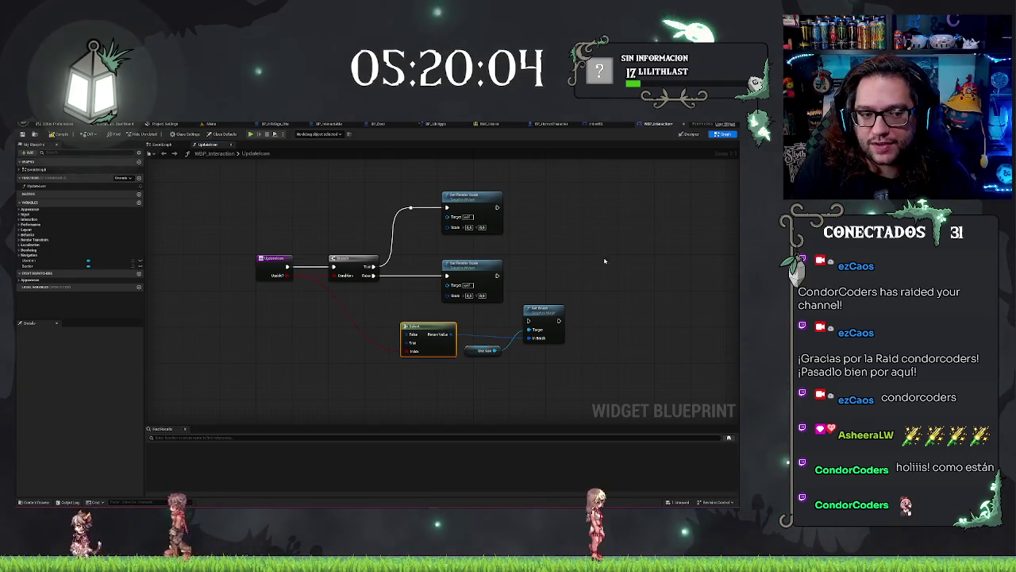
Wire the scale nodes into Set Brush and place the icon getter beside it.
{"action": "left_click_drag", "start_coordinate": [534, 309], "coordinate": [568, 268]}
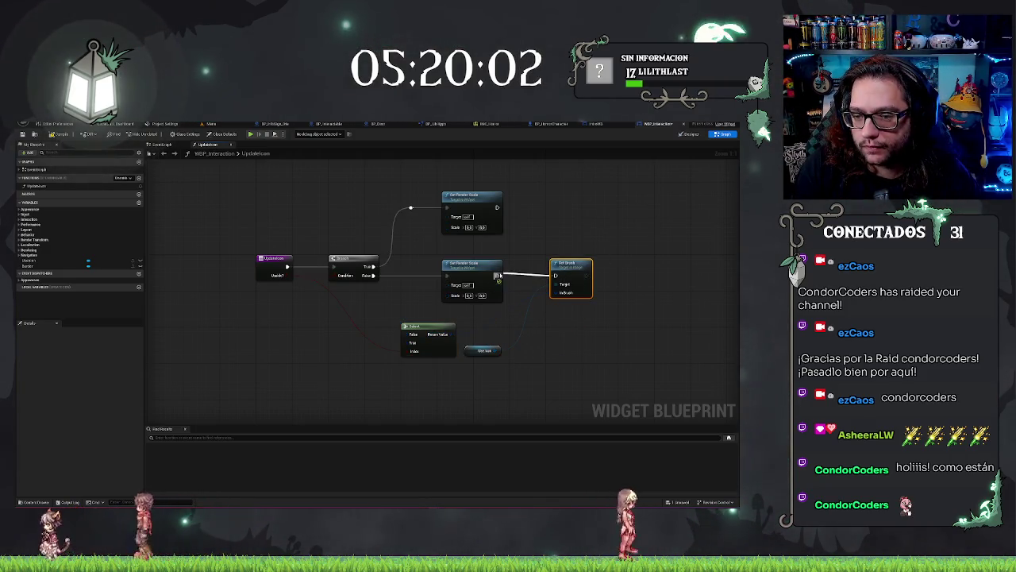
{"action": "left_click_drag", "start_coordinate": [497, 208], "coordinate": [555, 275]}
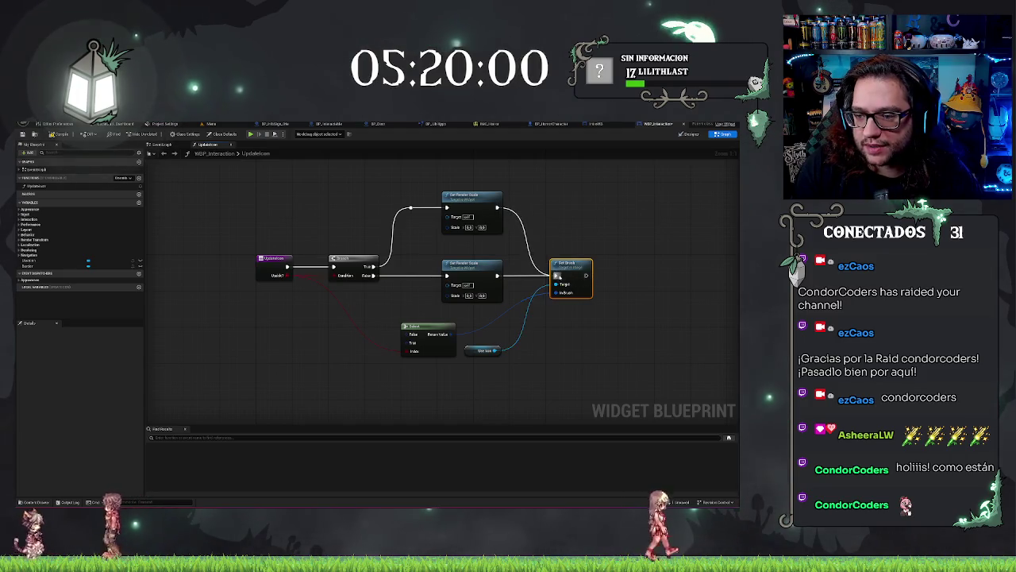
{"action": "left_click_drag", "start_coordinate": [494, 350], "coordinate": [555, 284]}
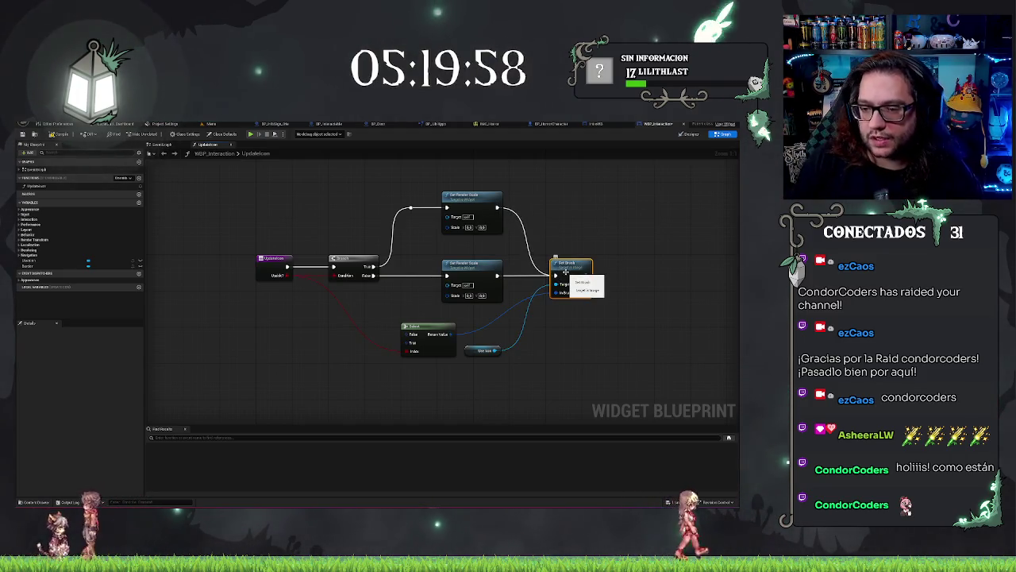
{"action": "left_click_drag", "start_coordinate": [467, 350], "coordinate": [514, 283]}
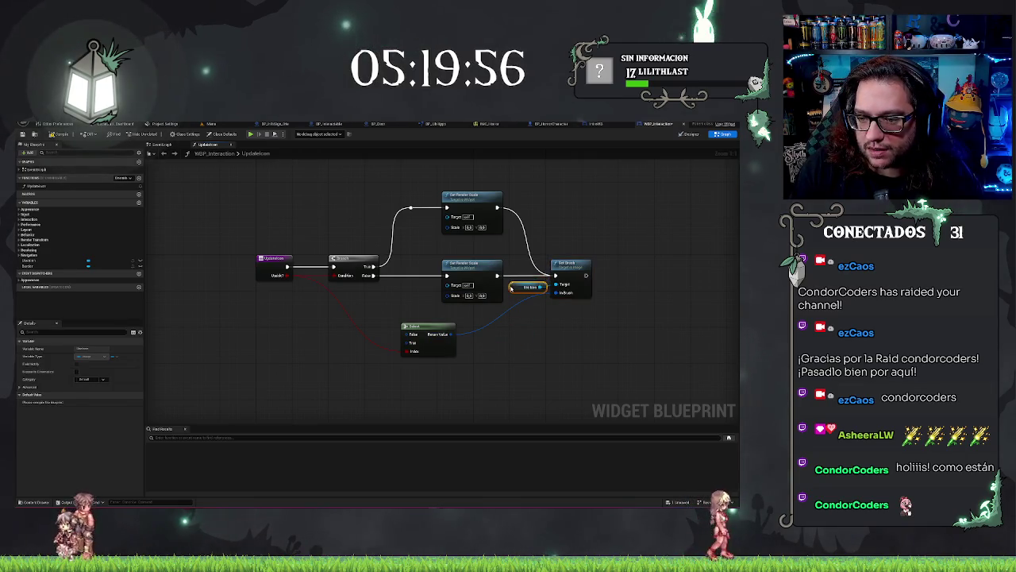
{"action": "left_click", "coordinate": [570, 346]}
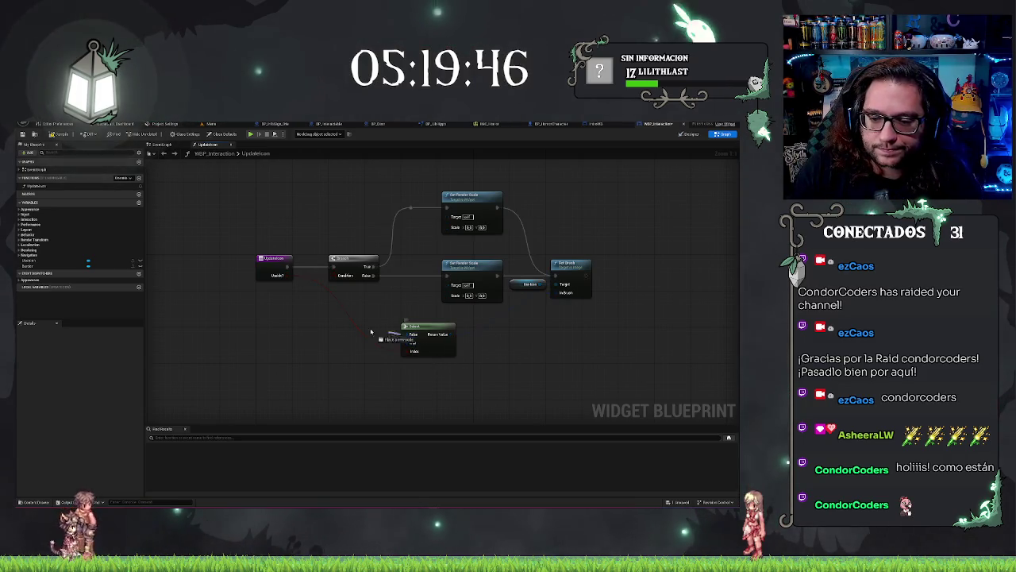
Add a Make Slate Brush node from a Select option and duplicate it.
{"action": "left_click_drag", "start_coordinate": [389, 335], "coordinate": [292, 324]}
{"action": "type", "text": "make"}
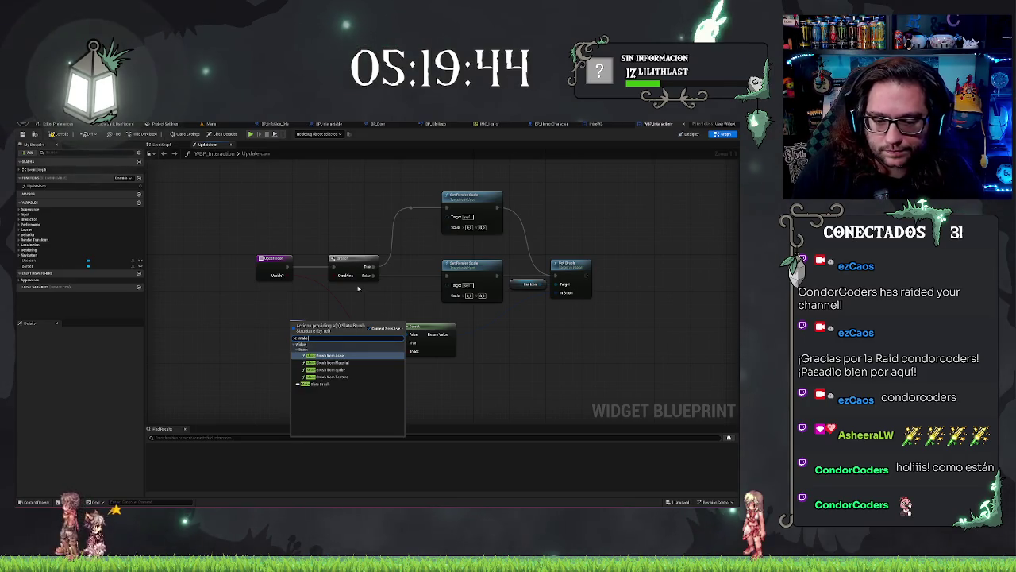
{"action": "left_click", "coordinate": [333, 384]}
{"action": "key", "text": "ctrl+c"}
{"action": "key", "text": "ctrl+v"}
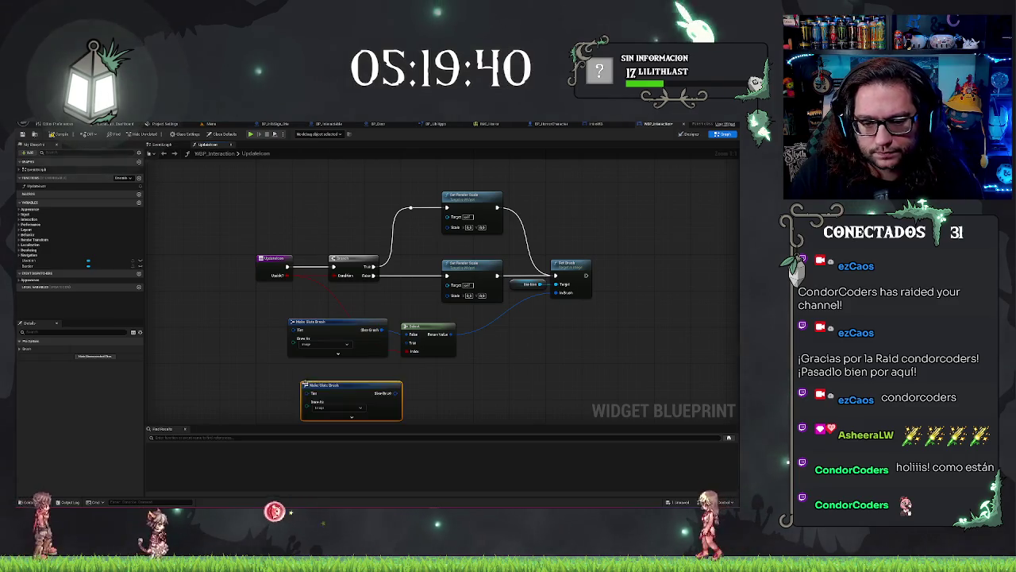
{"action": "left_click_drag", "start_coordinate": [327, 387], "coordinate": [316, 370]}
Arrange the two Make Slate Brush nodes and expand the upper one's settings.
{"action": "left_click", "coordinate": [315, 324], "text": "shift"}
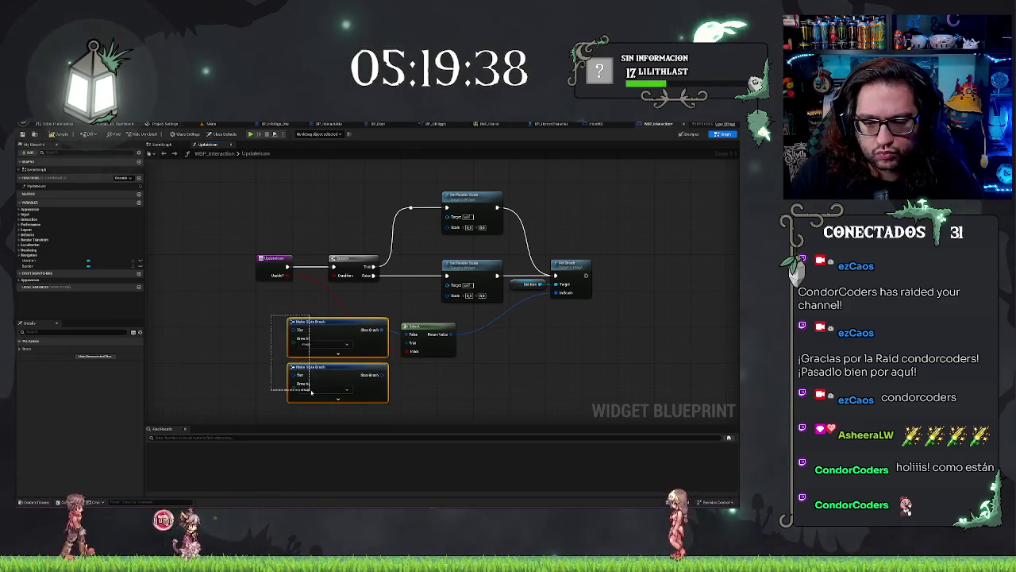
{"action": "left_click_drag", "start_coordinate": [316, 324], "coordinate": [274, 310]}
{"action": "left_click_drag", "start_coordinate": [379, 370], "coordinate": [459, 352]}
{"action": "left_click_drag", "start_coordinate": [378, 335], "coordinate": [378, 398]}
{"action": "left_click", "coordinate": [378, 322]}
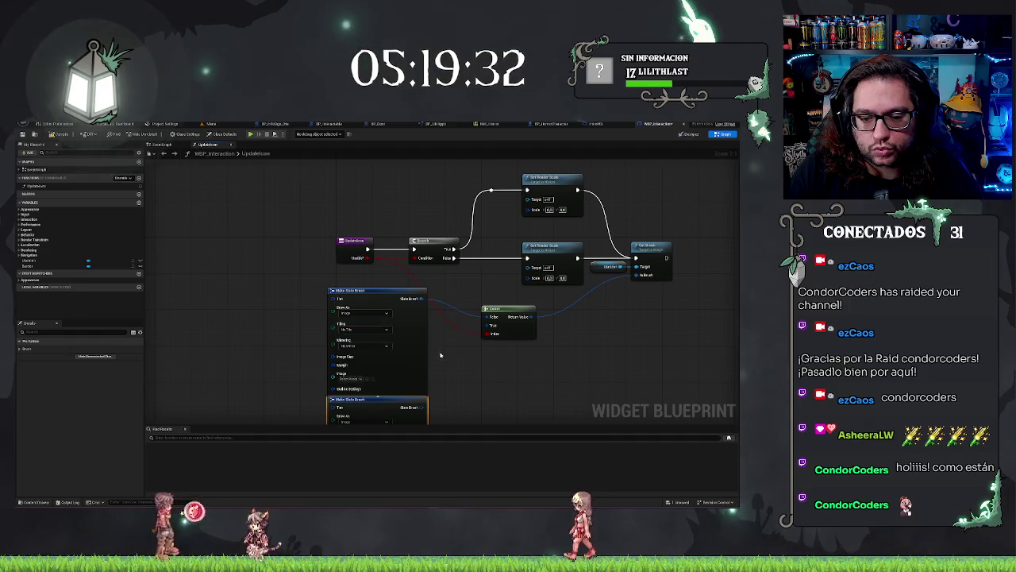
{"action": "left_click_drag", "start_coordinate": [373, 291], "coordinate": [312, 274]}
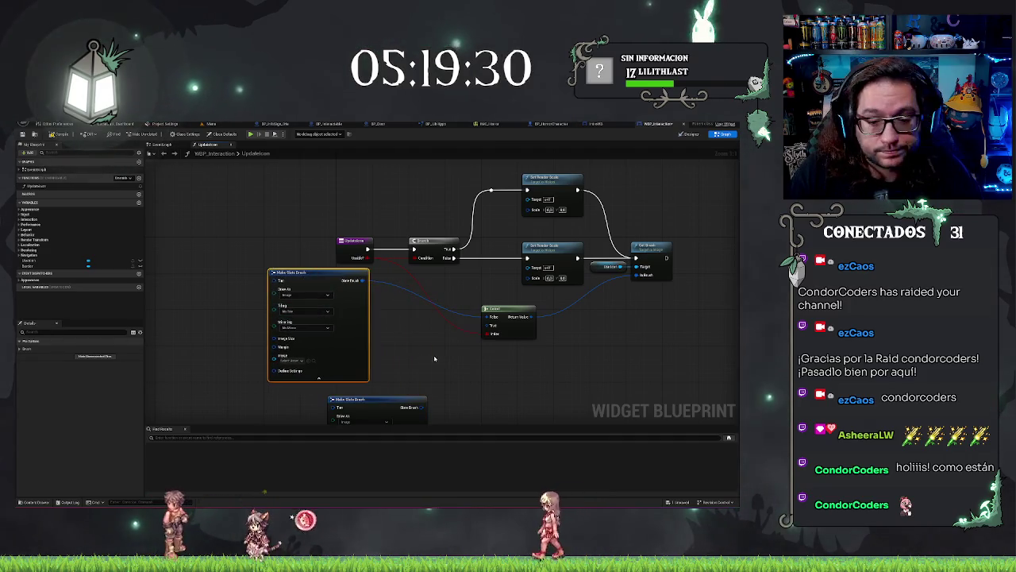
Promote the Image inputs of both Make Slate Brush nodes to new variables.
{"action": "left_click_drag", "start_coordinate": [434, 359], "coordinate": [506, 348]}
{"action": "mouse_move", "coordinate": [346, 344]}
{"action": "left_mouse_down"}
{"action": "mouse_move", "coordinate": [322, 354]}
{"action": "mouse_move", "coordinate": [362, 321]}
{"action": "left_mouse_up"}
{"action": "left_click", "coordinate": [343, 382]}
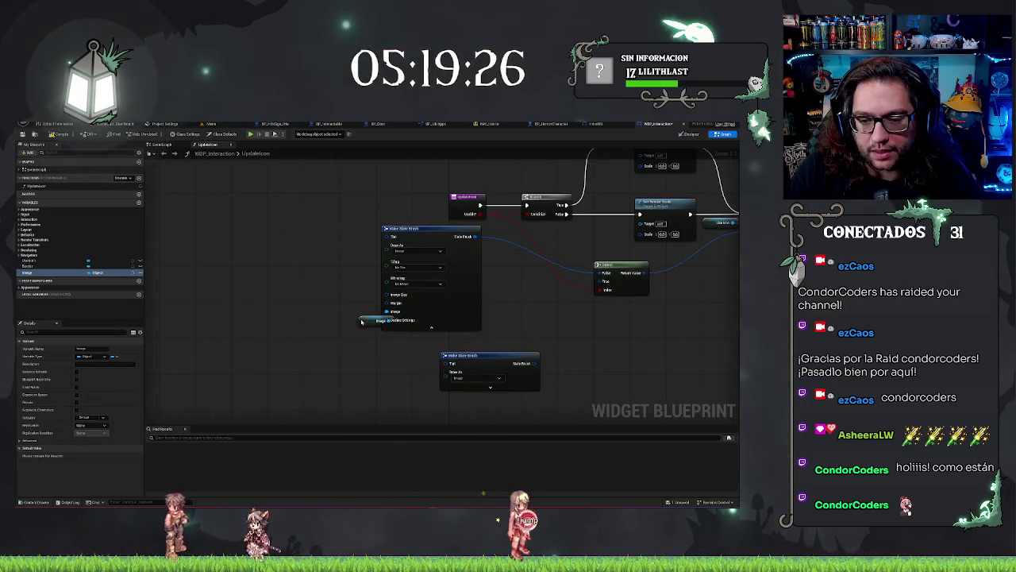
{"action": "left_click", "coordinate": [483, 388]}
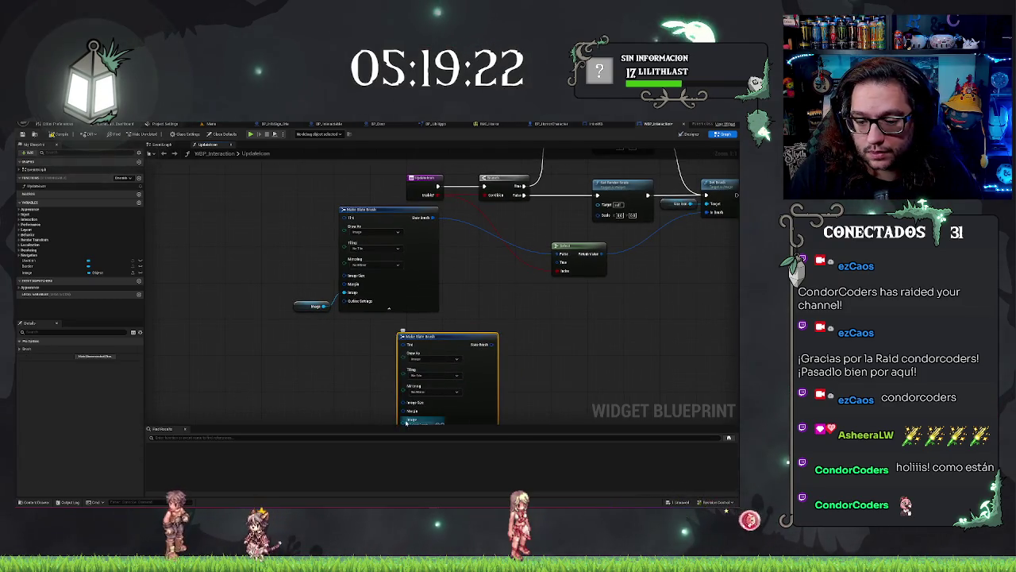
{"action": "left_click_drag", "start_coordinate": [405, 424], "coordinate": [338, 391]}
{"action": "left_click", "coordinate": [365, 420]}
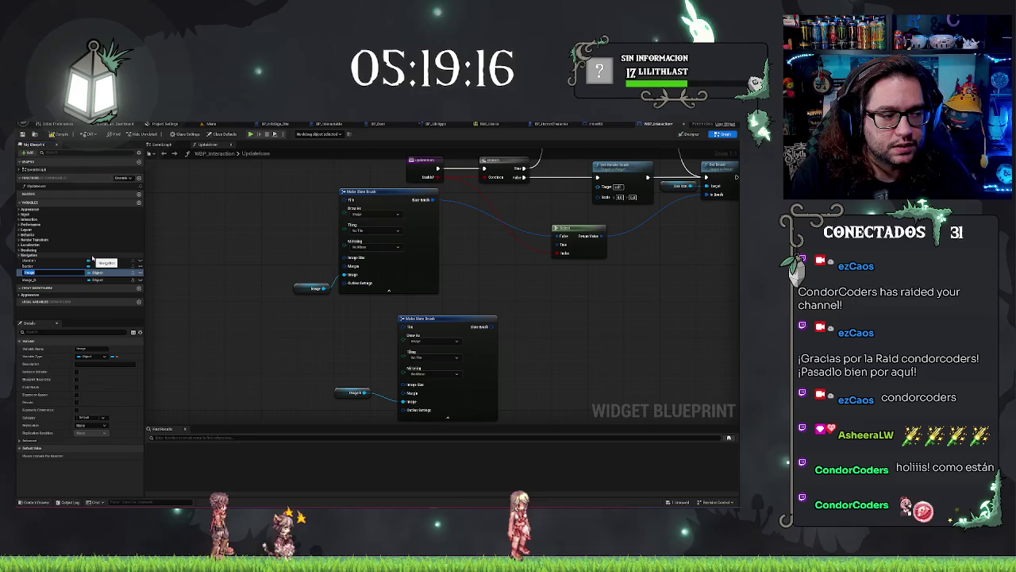
Rename the image variables to PointIcon and HandIcon, then compile.
{"action": "type", "text": "int"}
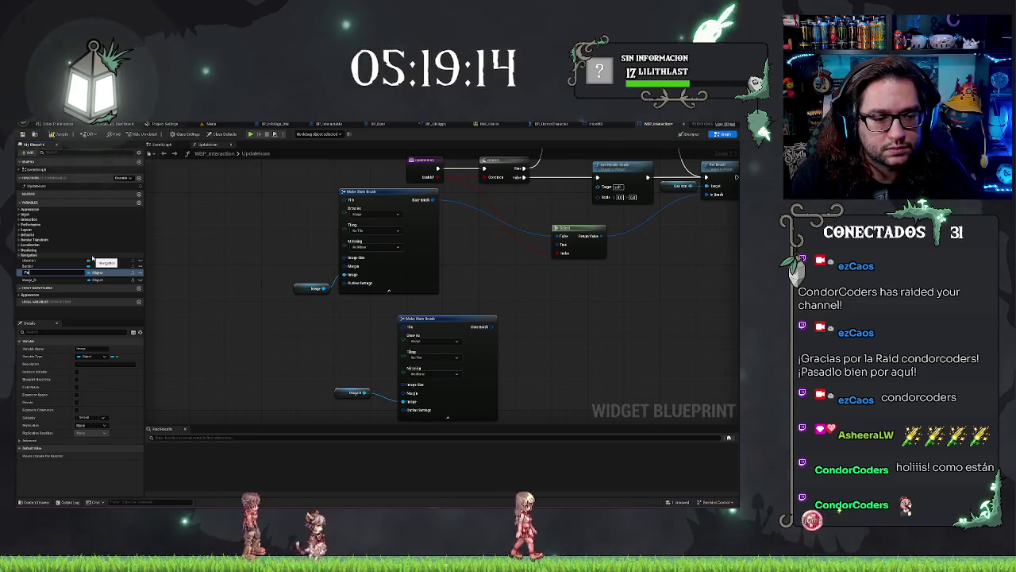
{"action": "type", "text": "erIcon"}
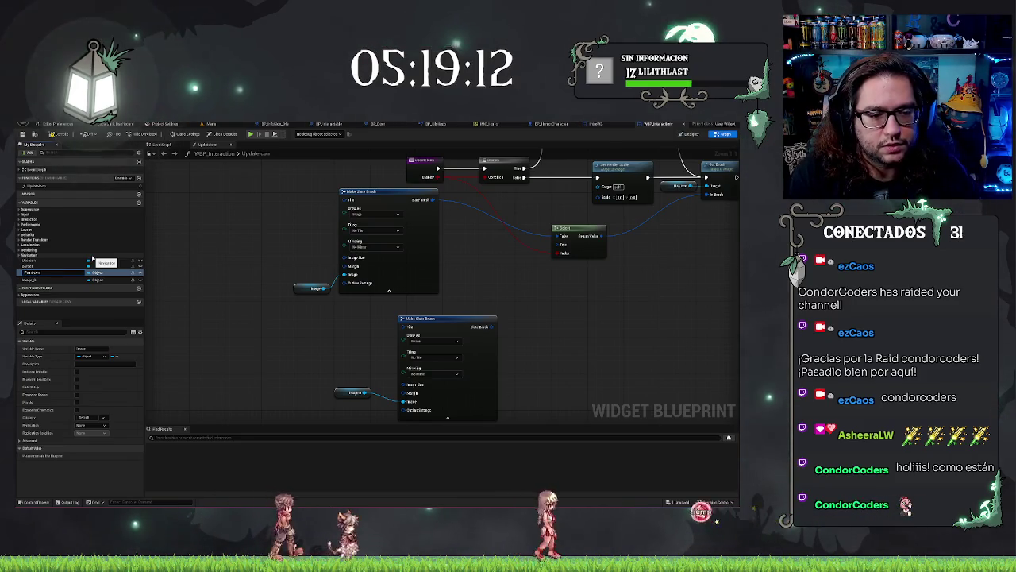
{"action": "key", "text": "Return"}
{"action": "left_click", "coordinate": [31, 279]}
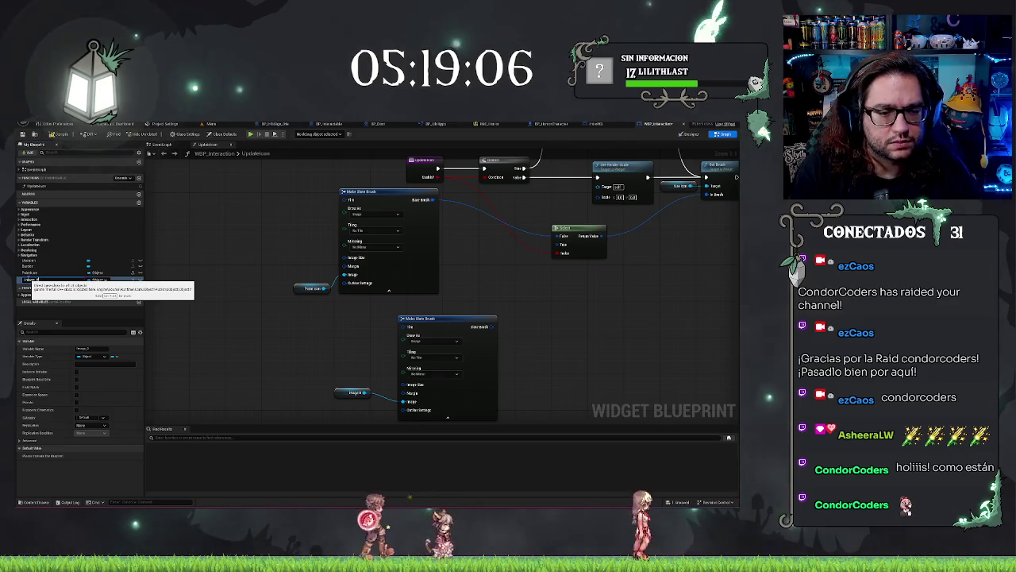
{"action": "key", "text": "F2"}
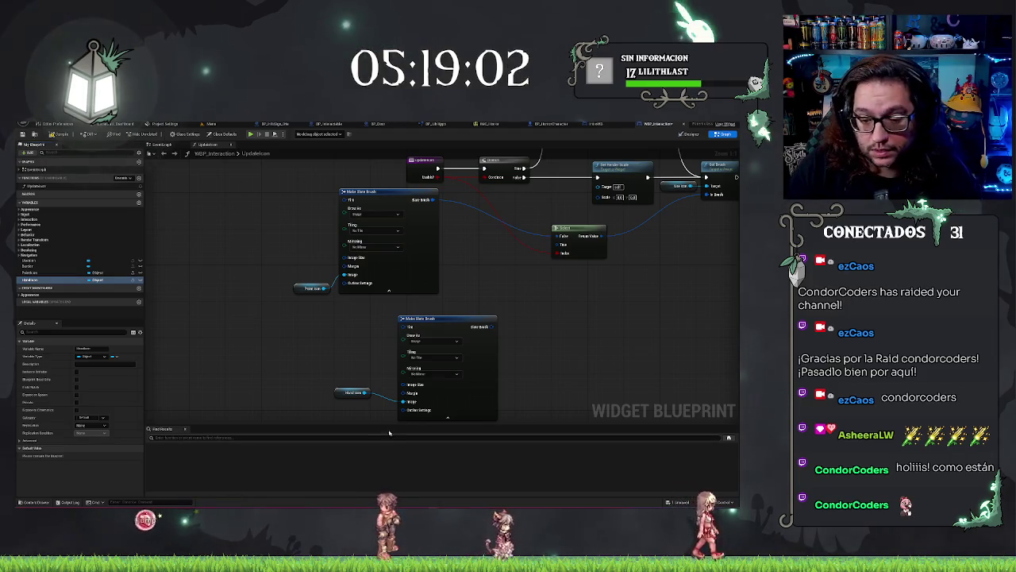
{"action": "key", "text": "F7"}
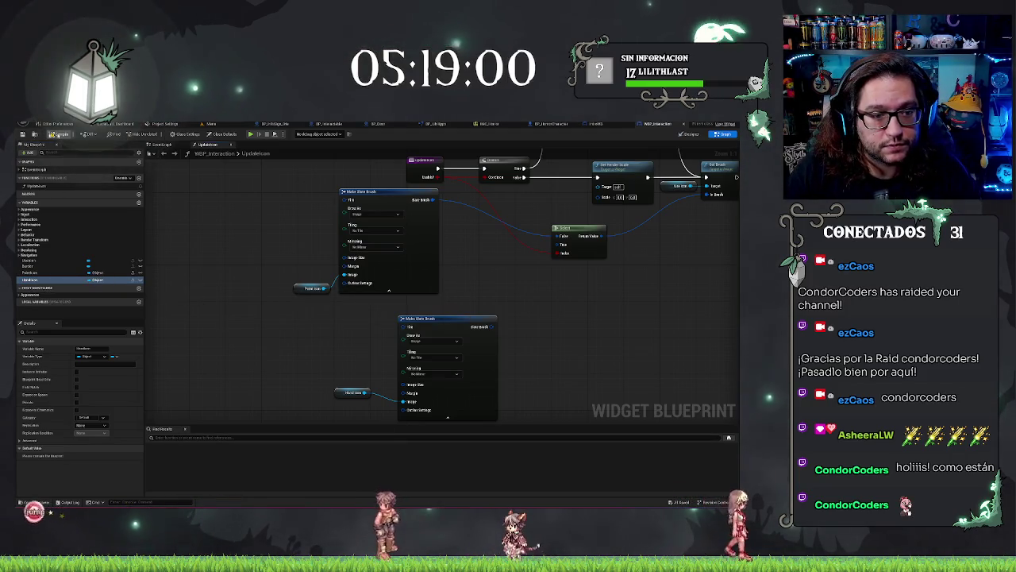
Set HandIcon's default value to the hand texture.
{"action": "left_click", "coordinate": [115, 455]}
{"action": "type", "text": "head"}
{"action": "scroll", "coordinate": [142, 411], "scroll_direction": "down", "scroll_amount": 5}
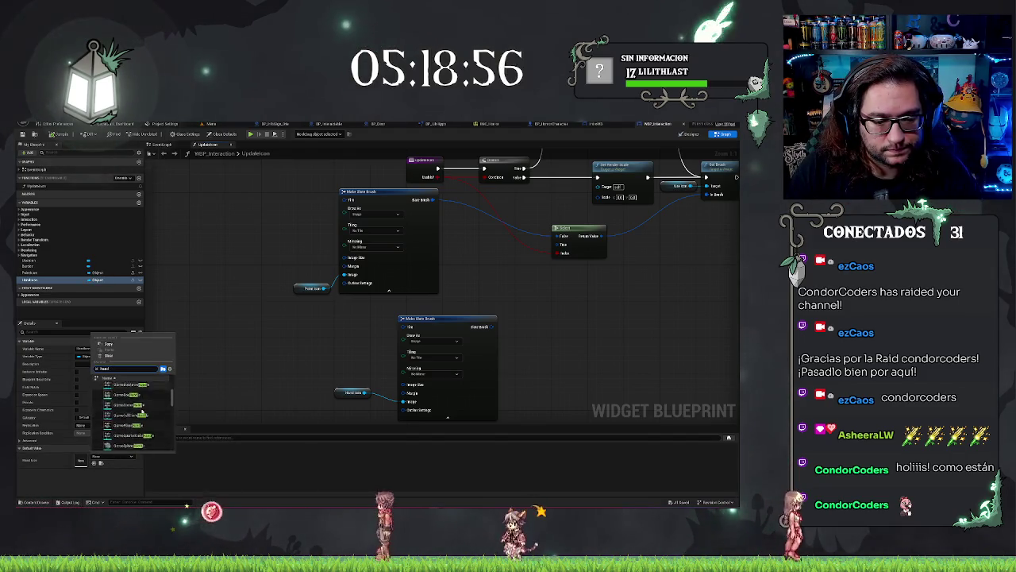
{"action": "scroll", "coordinate": [141, 412], "scroll_direction": "up", "scroll_amount": 5}
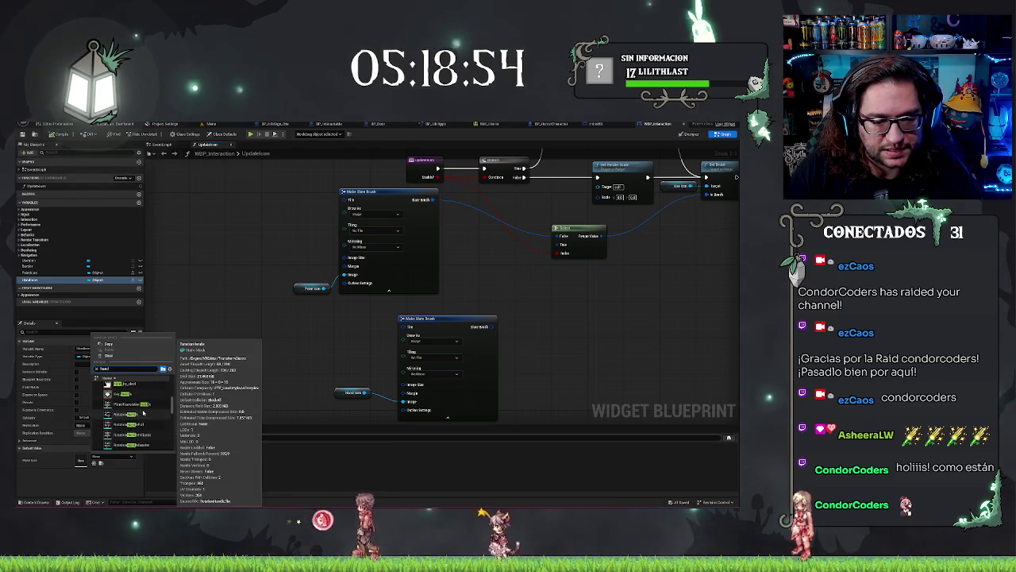
{"action": "left_click", "coordinate": [120, 393]}
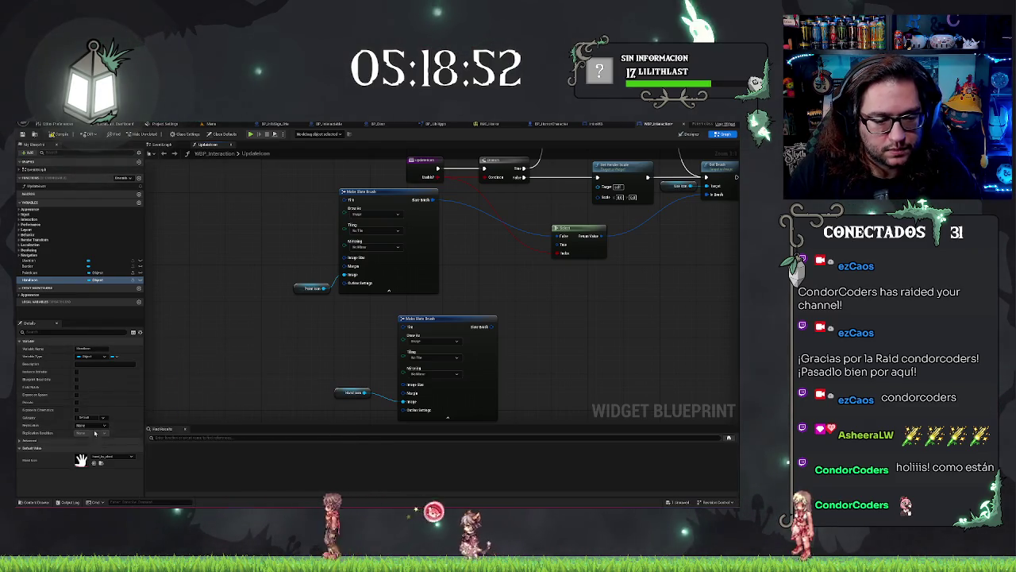
Set the pointer icon variable's default to the white pointer texture.
{"action": "left_click", "coordinate": [56, 273]}
{"action": "left_click", "coordinate": [103, 458]}
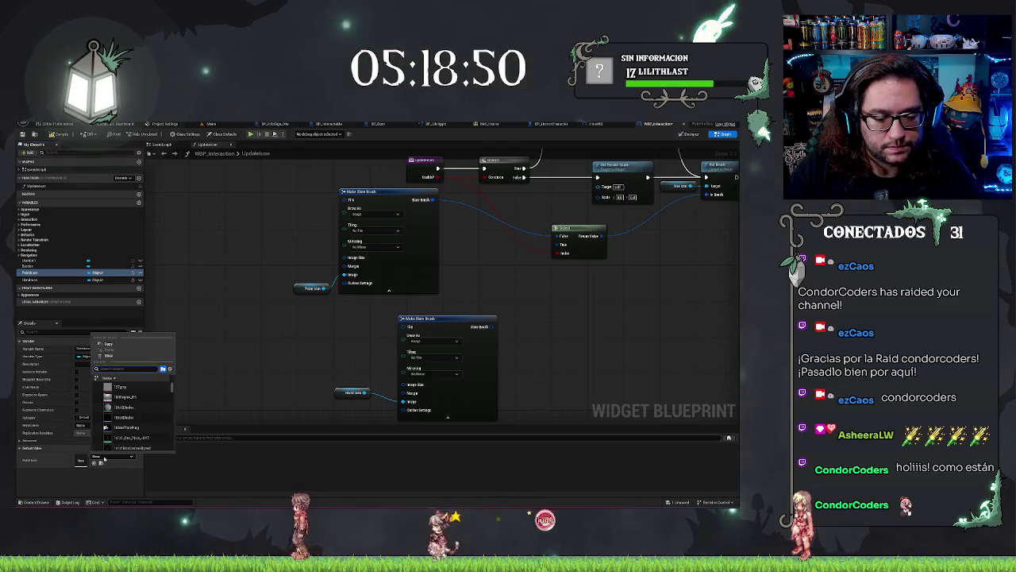
{"action": "type", "text": "point"}
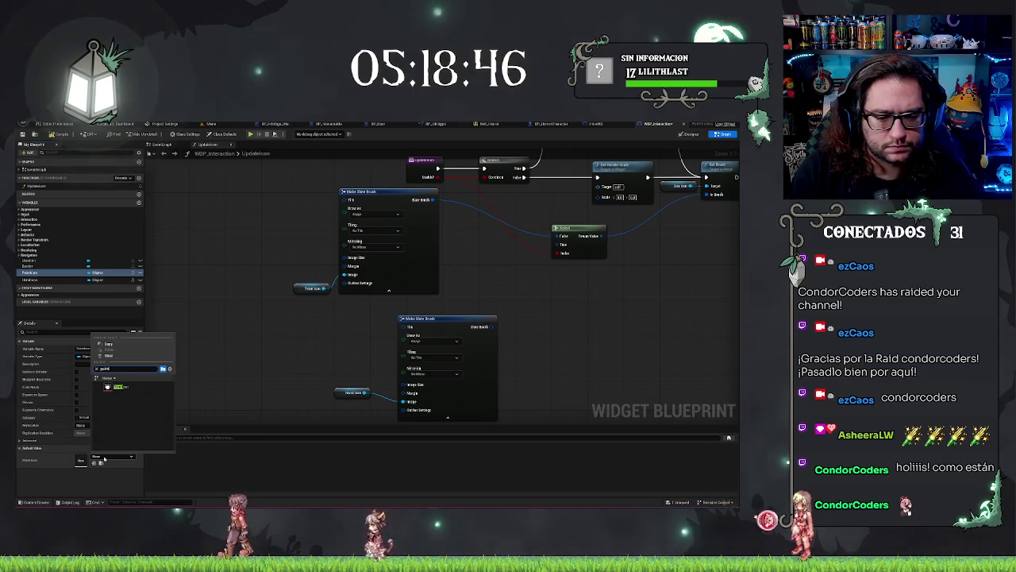
{"action": "left_click", "coordinate": [120, 386]}
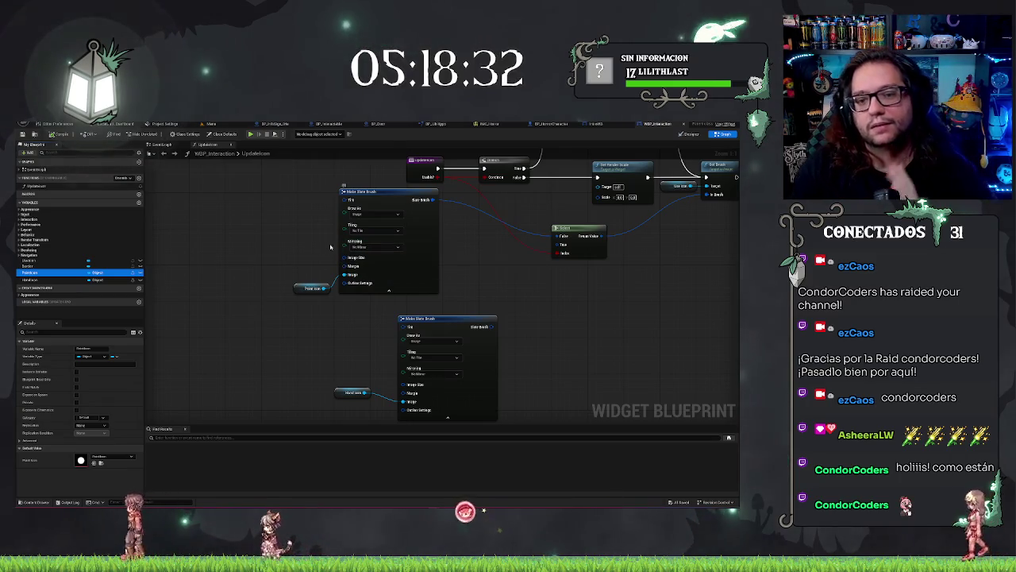
Place the icon image widget getter and add a Get Brush node from it.
{"action": "left_click_drag", "start_coordinate": [35, 272], "coordinate": [35, 270]}
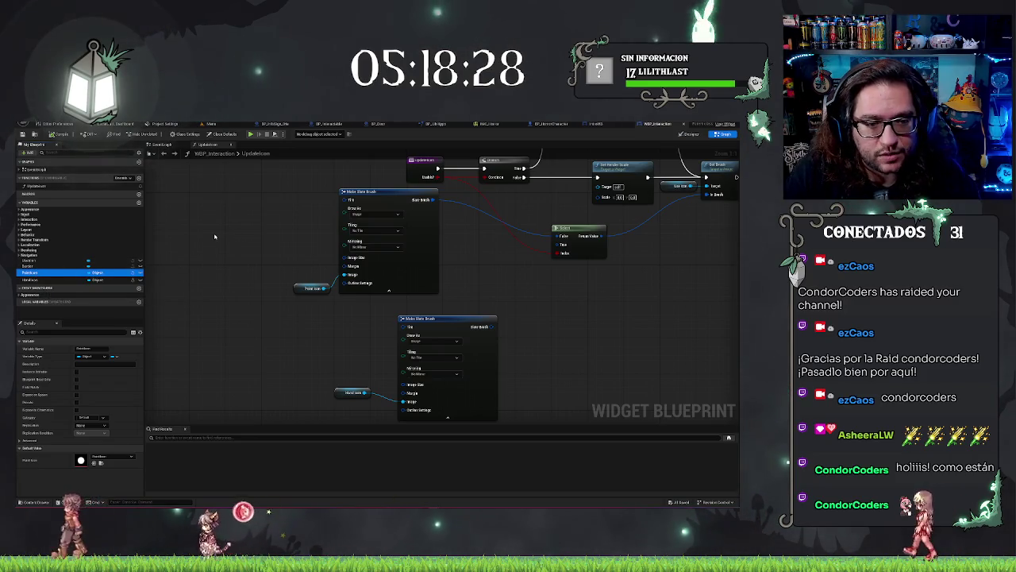
{"action": "left_click_drag", "start_coordinate": [218, 235], "coordinate": [282, 257]}
{"action": "mouse_move", "coordinate": [30, 273]}
{"action": "left_mouse_down"}
{"action": "mouse_move", "coordinate": [229, 233]}
{"action": "mouse_move", "coordinate": [283, 249]}
{"action": "left_mouse_up"}
{"action": "key", "text": "BackSpace"}
{"action": "type", "text": "get"}
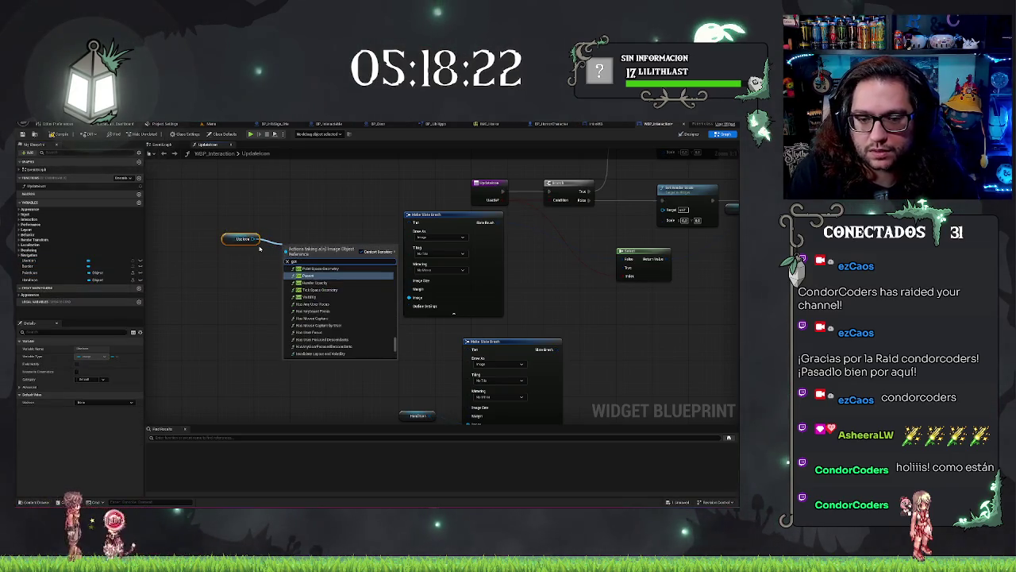
{"action": "key", "text": "BackSpace"}
{"action": "key", "text": "BackSpace"}
{"action": "key", "text": "BackSpace"}
{"action": "type", "text": "bru"}
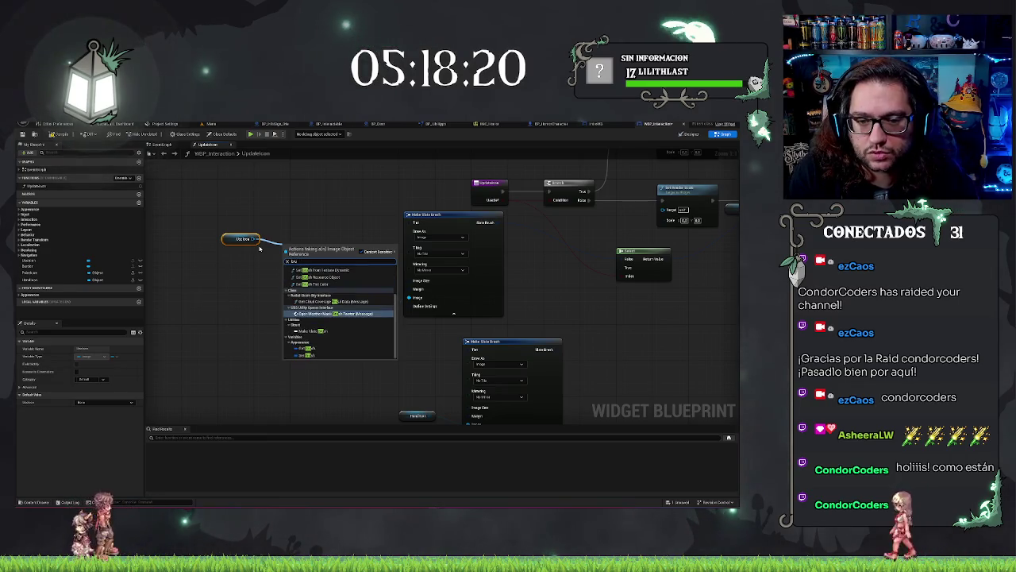
{"action": "left_click", "coordinate": [306, 348]}
Break the brush and wire Image Size and Margin into both Make Slate Brush nodes.
{"action": "left_click_drag", "start_coordinate": [328, 247], "coordinate": [313, 265]}
{"action": "type", "text": "bre"}
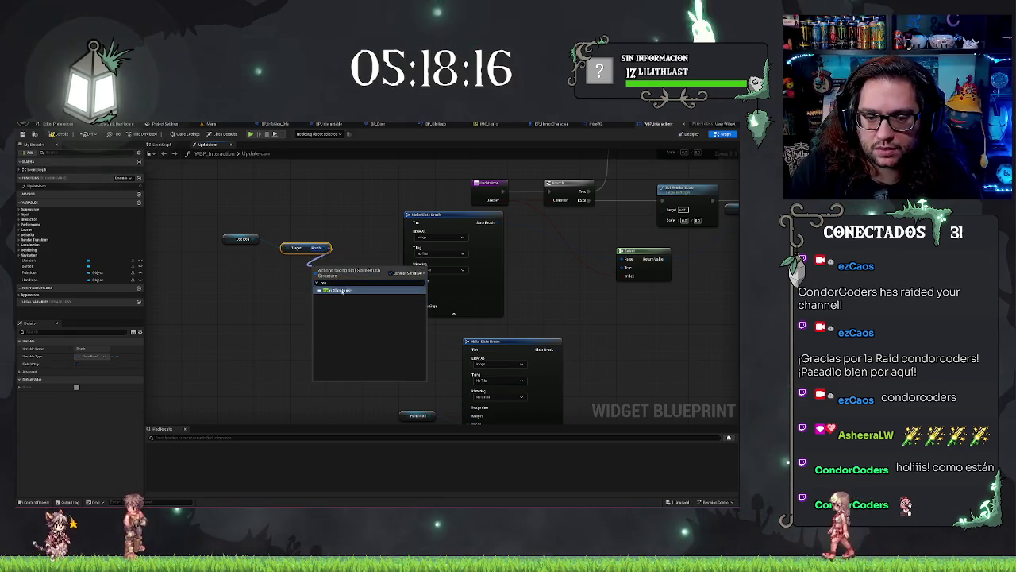
{"action": "left_click", "coordinate": [342, 291]}
{"action": "left_click_drag", "start_coordinate": [343, 267], "coordinate": [287, 268]}
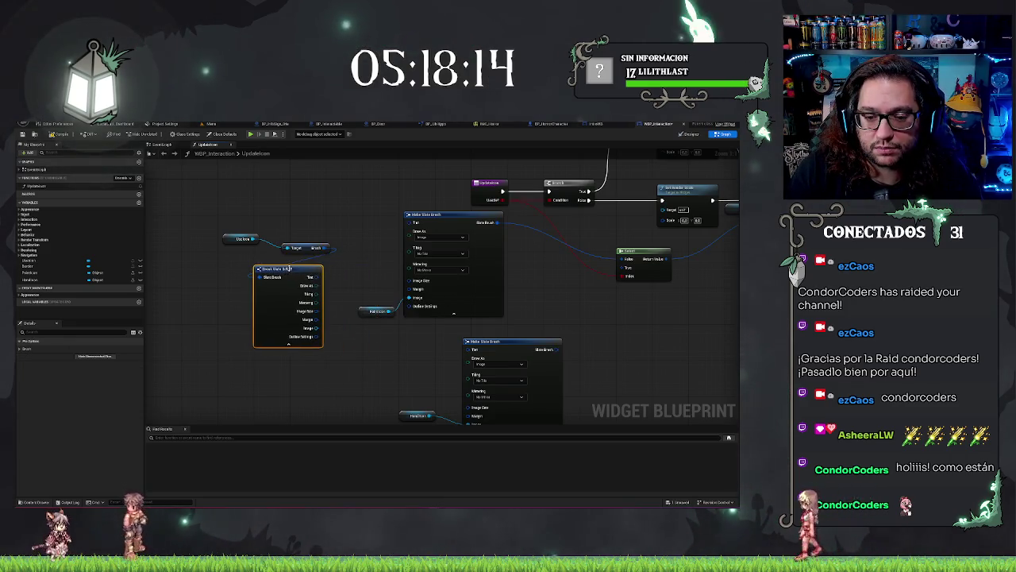
{"action": "left_click_drag", "start_coordinate": [317, 309], "coordinate": [410, 284]}
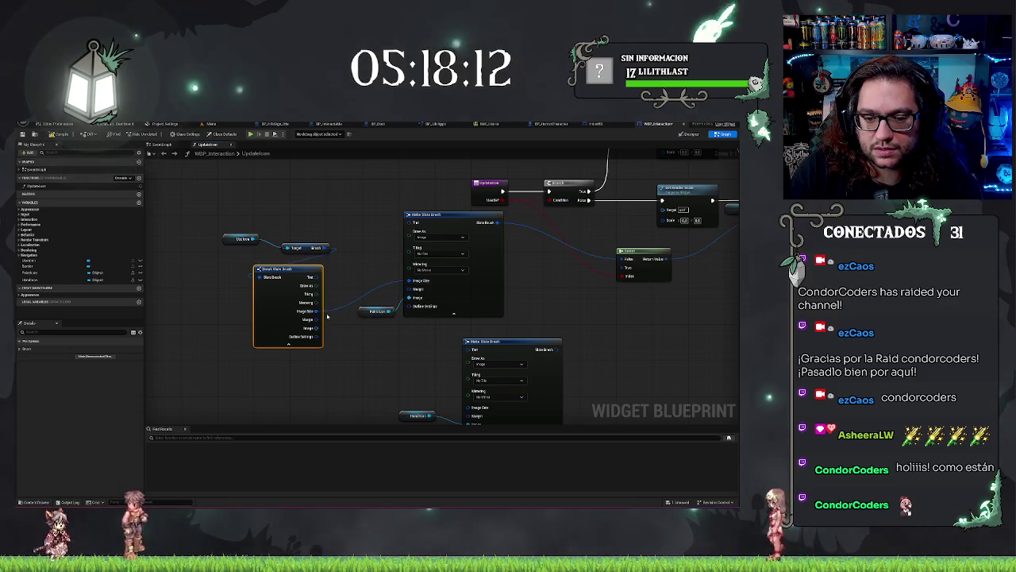
{"action": "left_click_drag", "start_coordinate": [315, 313], "coordinate": [467, 408]}
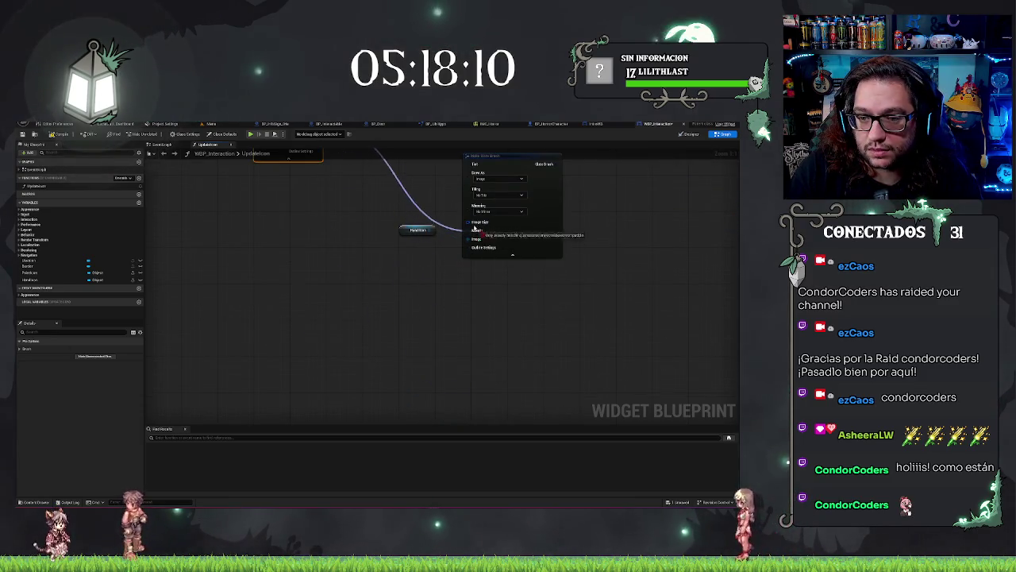
{"action": "left_click_drag", "start_coordinate": [310, 260], "coordinate": [467, 366]}
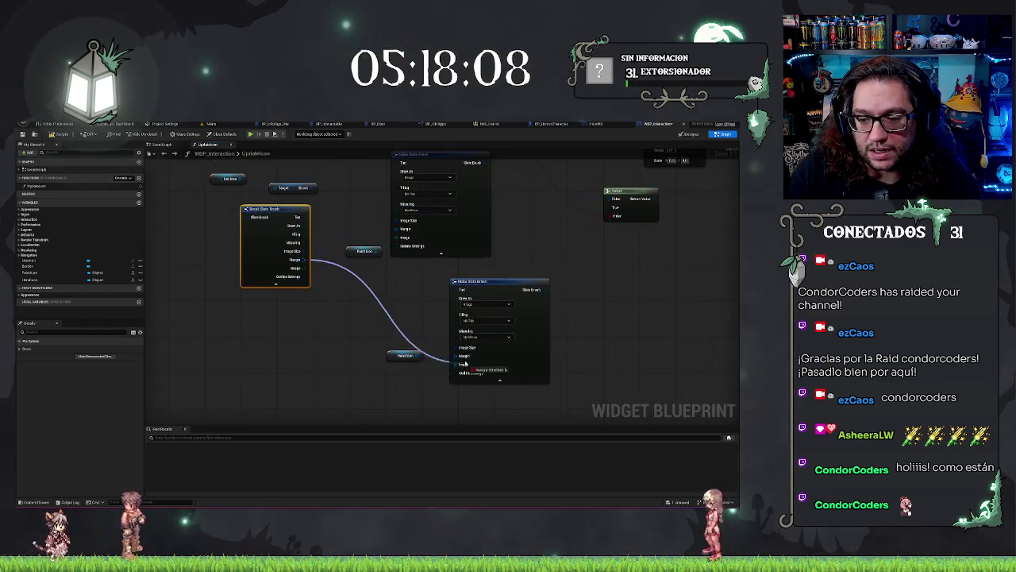
{"action": "left_click_drag", "start_coordinate": [313, 301], "coordinate": [461, 371]}
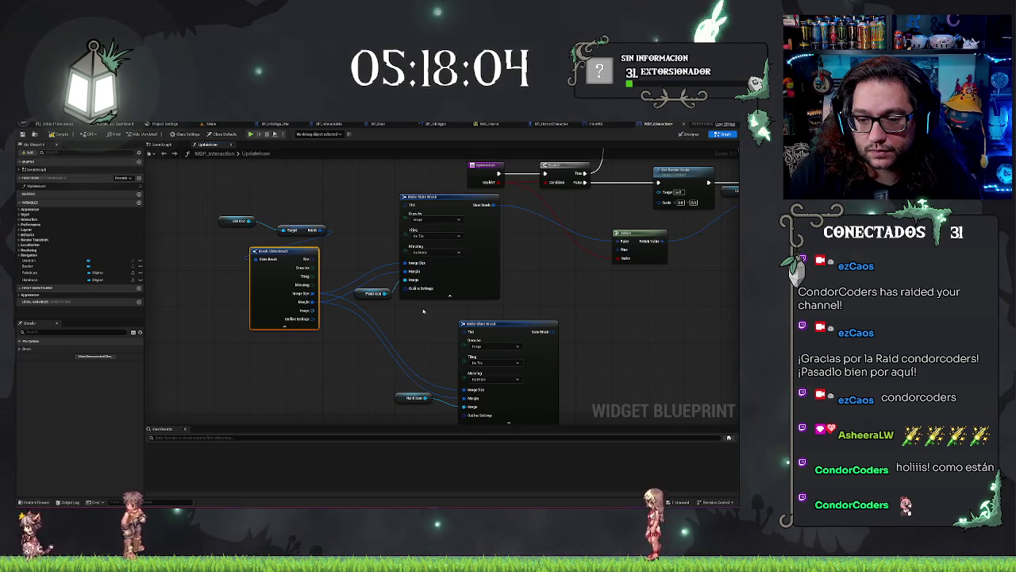
{"action": "left_click_drag", "start_coordinate": [423, 310], "coordinate": [396, 288]}
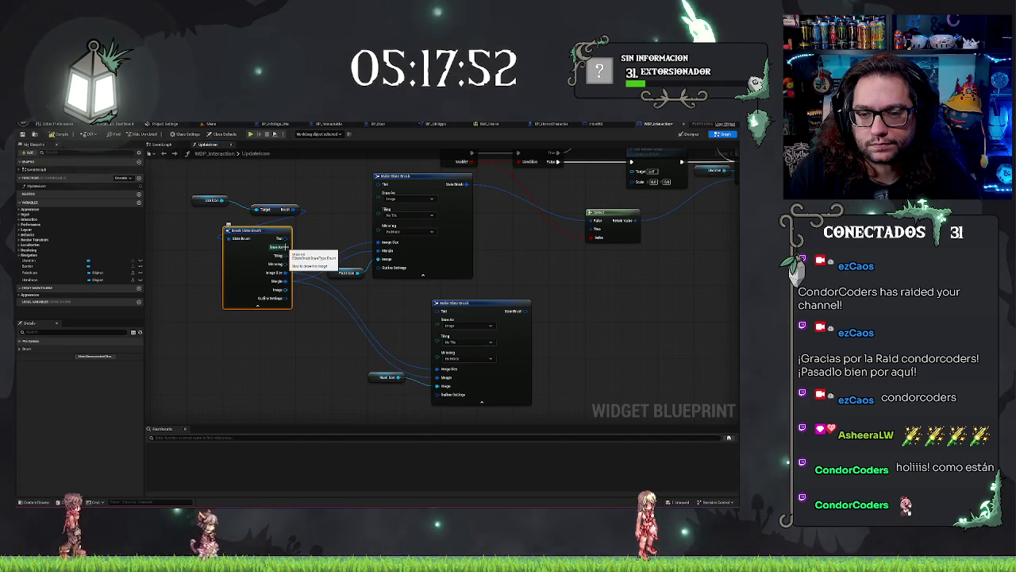
Abandon a tiling connection and collapse the brush nodes' extra inputs.
{"action": "mouse_move", "coordinate": [378, 205]}
{"action": "left_mouse_down"}
{"action": "mouse_move", "coordinate": [302, 238]}
{"action": "mouse_move", "coordinate": [289, 260]}
{"action": "left_mouse_up"}
{"action": "key", "text": "Escape"}
{"action": "mouse_move", "coordinate": [286, 255]}
{"action": "left_mouse_down"}
{"action": "mouse_move", "coordinate": [381, 218]}
{"action": "mouse_move", "coordinate": [287, 256]}
{"action": "left_mouse_up"}
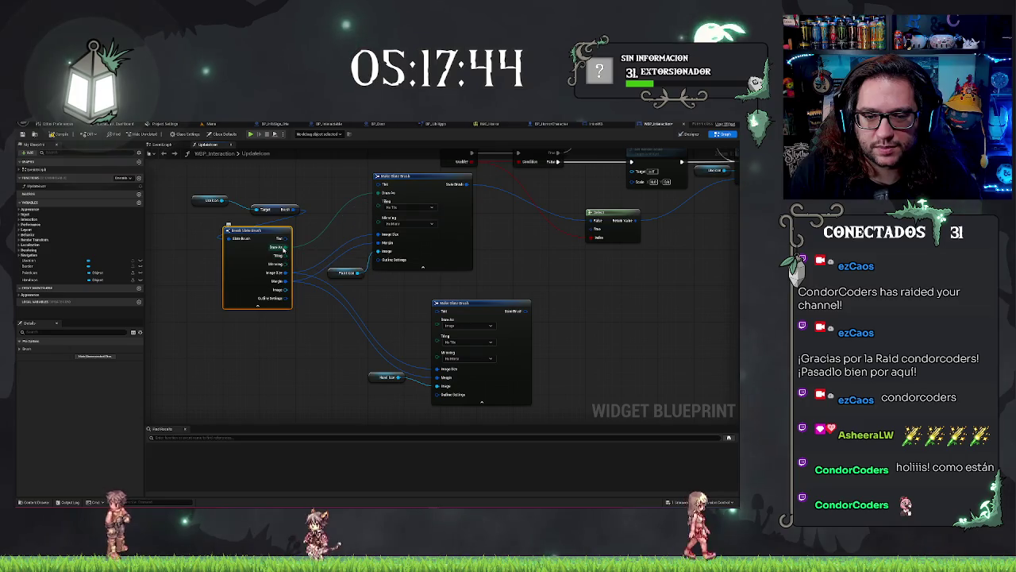
{"action": "left_click", "coordinate": [257, 304]}
Collapse both brush nodes and tidy the icon getters, Get Brush and Break Slate Brush layout.
{"action": "left_click", "coordinate": [422, 259]}
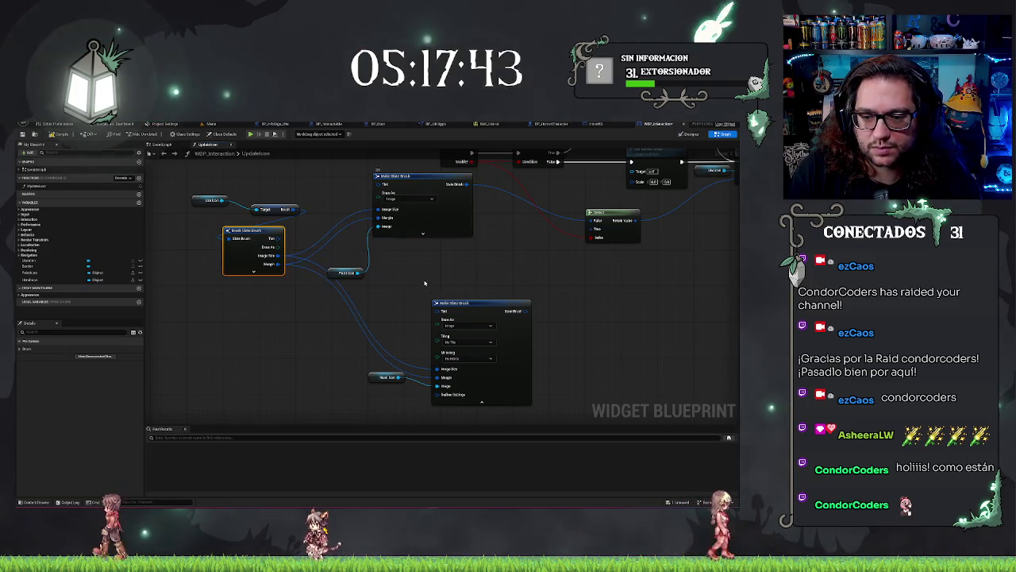
{"action": "left_click", "coordinate": [481, 401]}
{"action": "left_click_drag", "start_coordinate": [461, 304], "coordinate": [409, 246]}
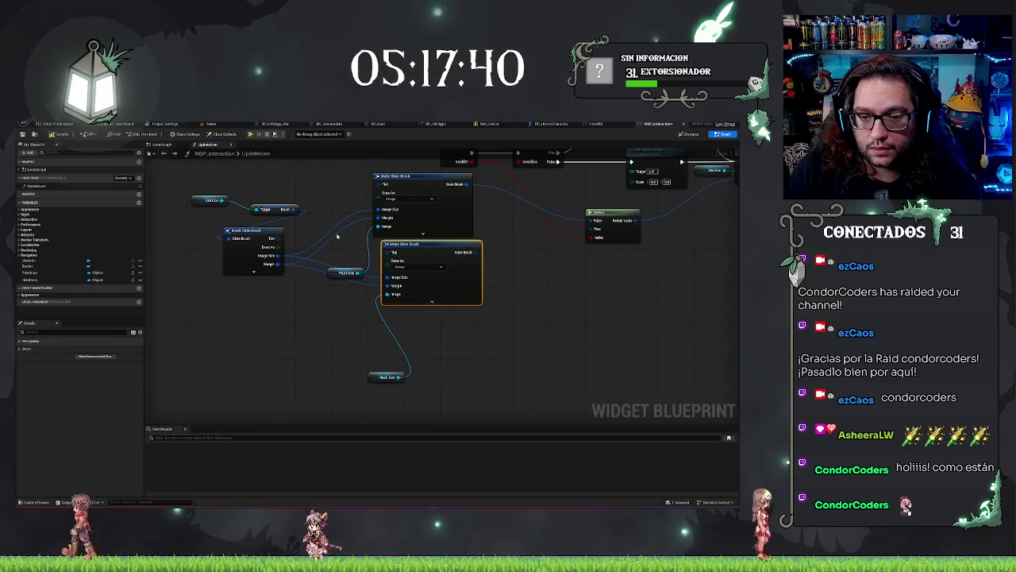
{"action": "left_click_drag", "start_coordinate": [347, 273], "coordinate": [344, 226]}
{"action": "left_click_drag", "start_coordinate": [411, 247], "coordinate": [403, 245]}
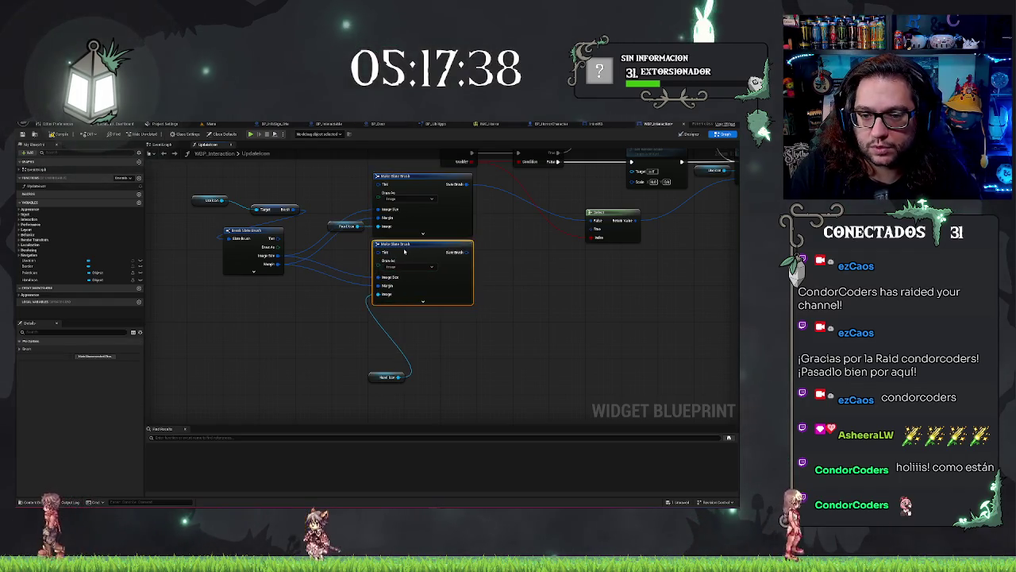
{"action": "left_click_drag", "start_coordinate": [387, 377], "coordinate": [346, 282]}
{"action": "mouse_move", "coordinate": [257, 229]}
{"action": "left_mouse_down"}
{"action": "mouse_move", "coordinate": [236, 326]}
{"action": "mouse_move", "coordinate": [276, 326]}
{"action": "mouse_move", "coordinate": [167, 288]}
{"action": "left_mouse_up"}
{"action": "mouse_move", "coordinate": [256, 307]}
{"action": "left_mouse_down"}
{"action": "mouse_move", "coordinate": [229, 307]}
{"action": "mouse_move", "coordinate": [207, 343]}
{"action": "left_mouse_up"}
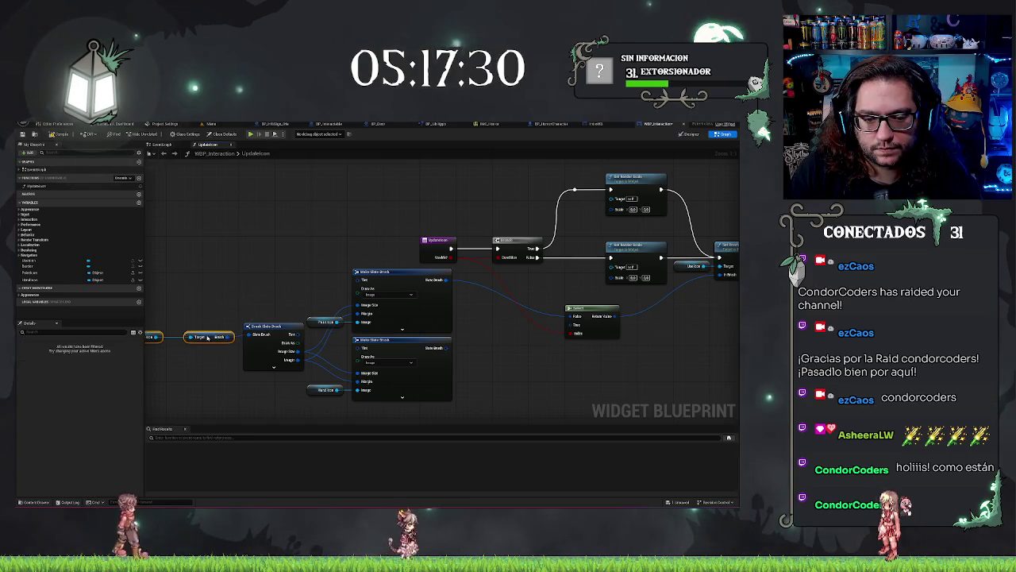
{"action": "left_click_drag", "start_coordinate": [238, 374], "coordinate": [295, 367]}
{"action": "left_click", "coordinate": [329, 350], "text": "shift"}
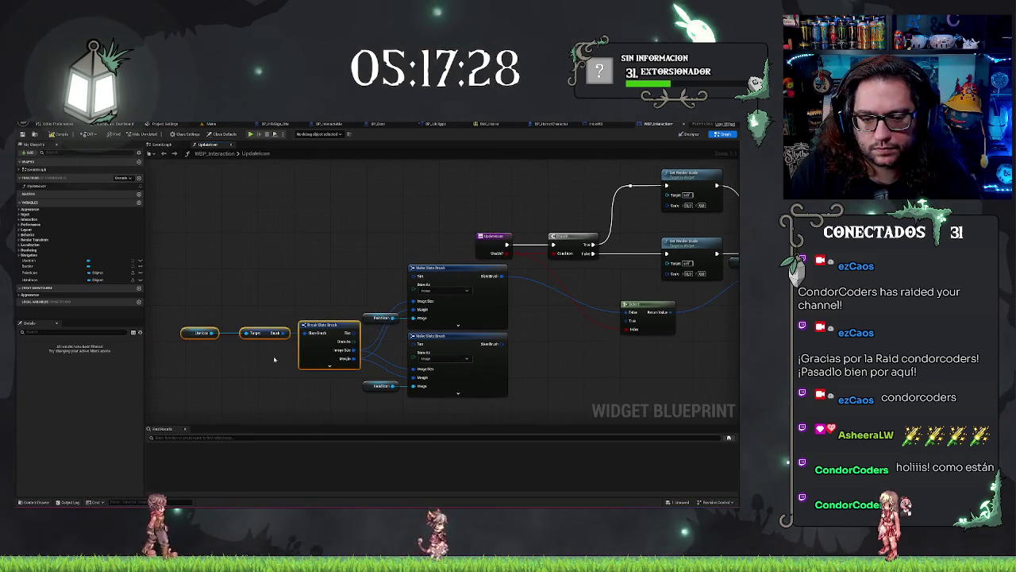
{"action": "left_click_drag", "start_coordinate": [209, 297], "coordinate": [219, 372]}
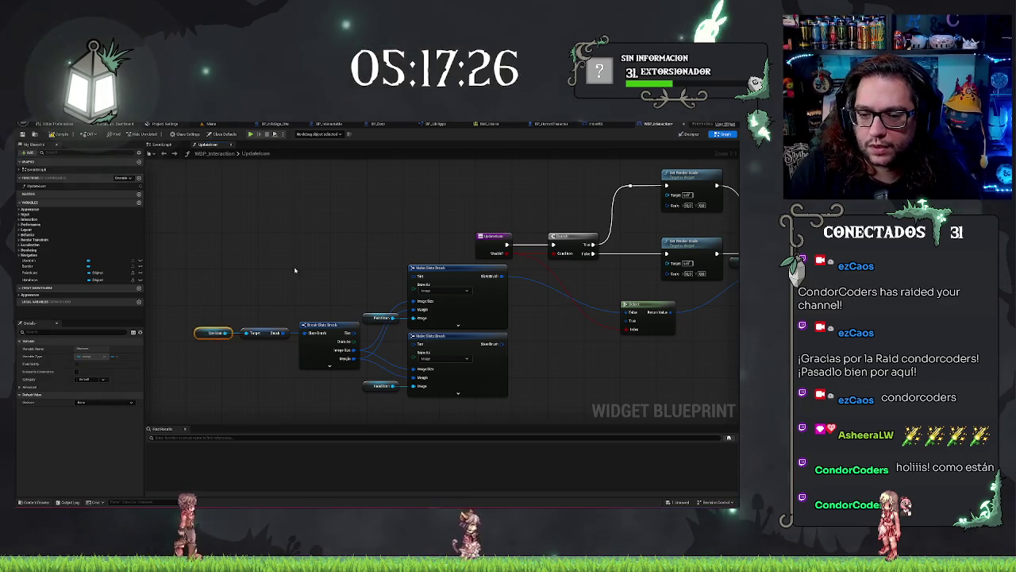
Connect the lower brush to Select, add a Border getter, and return to the hospital level.
{"action": "left_click_drag", "start_coordinate": [445, 299], "coordinate": [286, 296]}
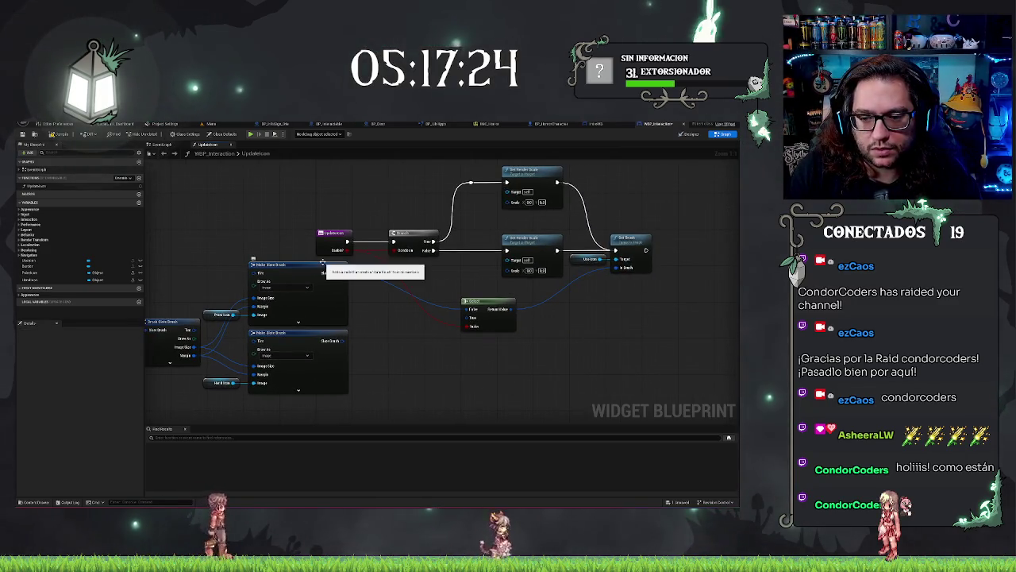
{"action": "mouse_move", "coordinate": [343, 341]}
{"action": "left_mouse_down"}
{"action": "mouse_move", "coordinate": [445, 333]}
{"action": "mouse_move", "coordinate": [472, 318]}
{"action": "left_mouse_up"}
{"action": "left_click_drag", "start_coordinate": [598, 339], "coordinate": [531, 362]}
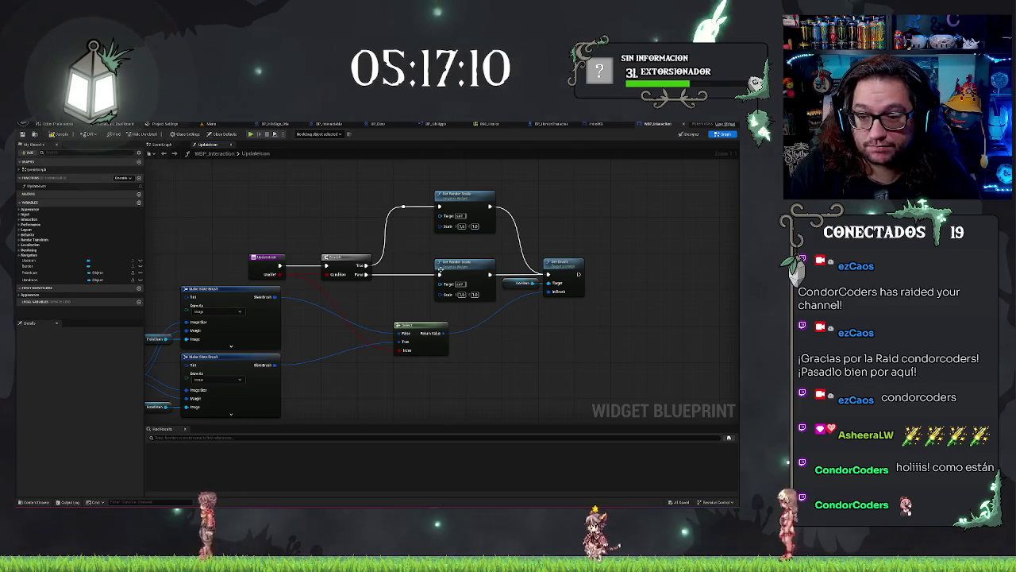
{"action": "left_click_drag", "start_coordinate": [404, 291], "coordinate": [423, 293]}
{"action": "mouse_move", "coordinate": [34, 273]}
{"action": "left_mouse_down"}
{"action": "mouse_move", "coordinate": [444, 300]}
{"action": "mouse_move", "coordinate": [413, 302]}
{"action": "mouse_move", "coordinate": [459, 218]}
{"action": "left_mouse_up"}
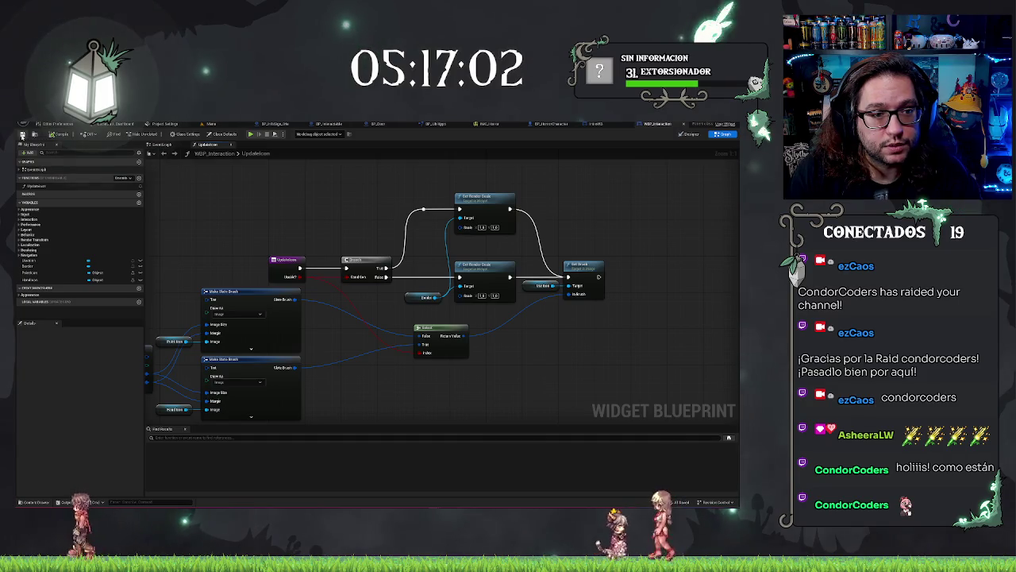
{"action": "left_click", "coordinate": [203, 124]}
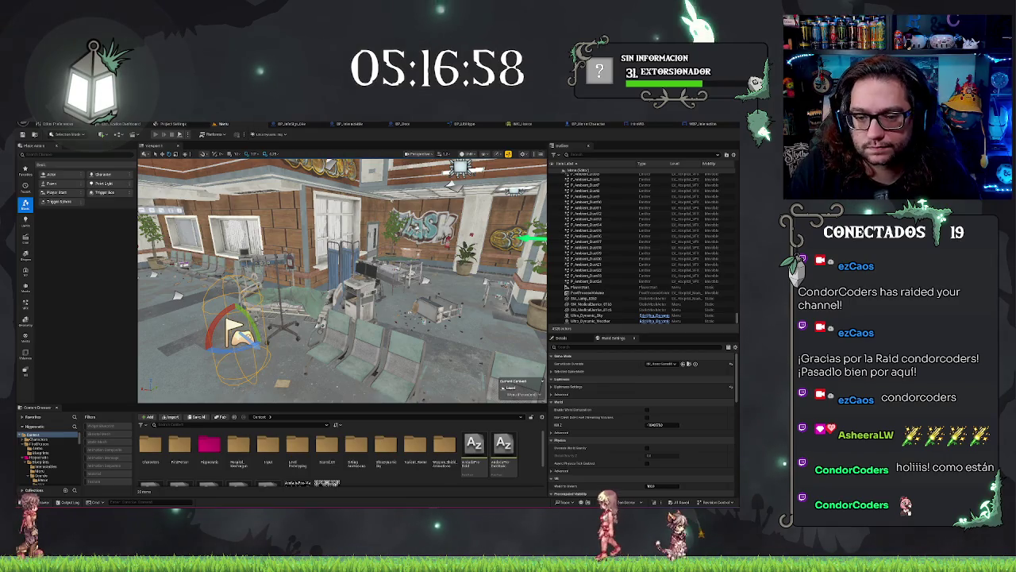
Run a quick play session, stop it, and save the level.
{"action": "key", "text": "alt+p"}
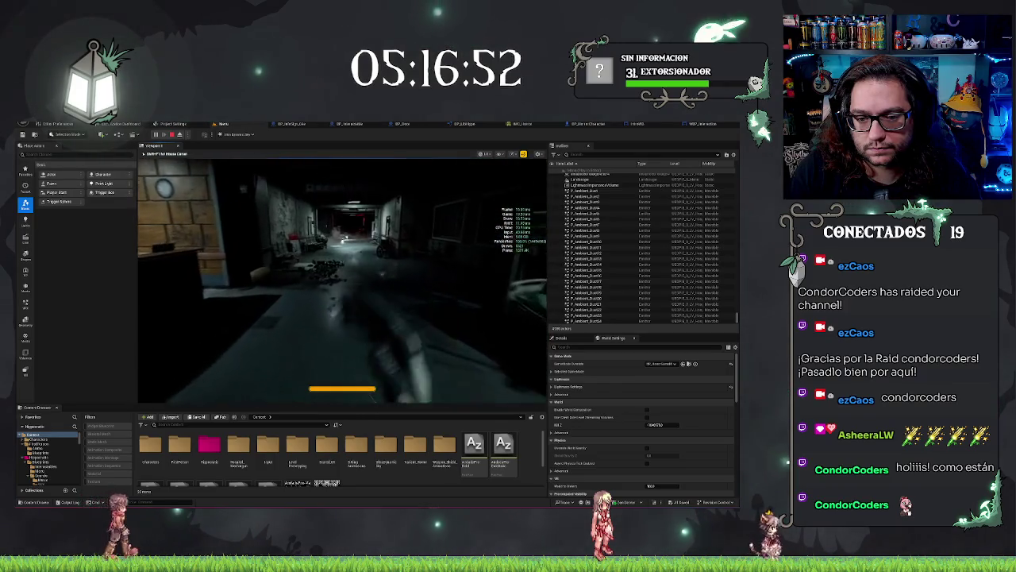
{"action": "key", "text": "Escape"}
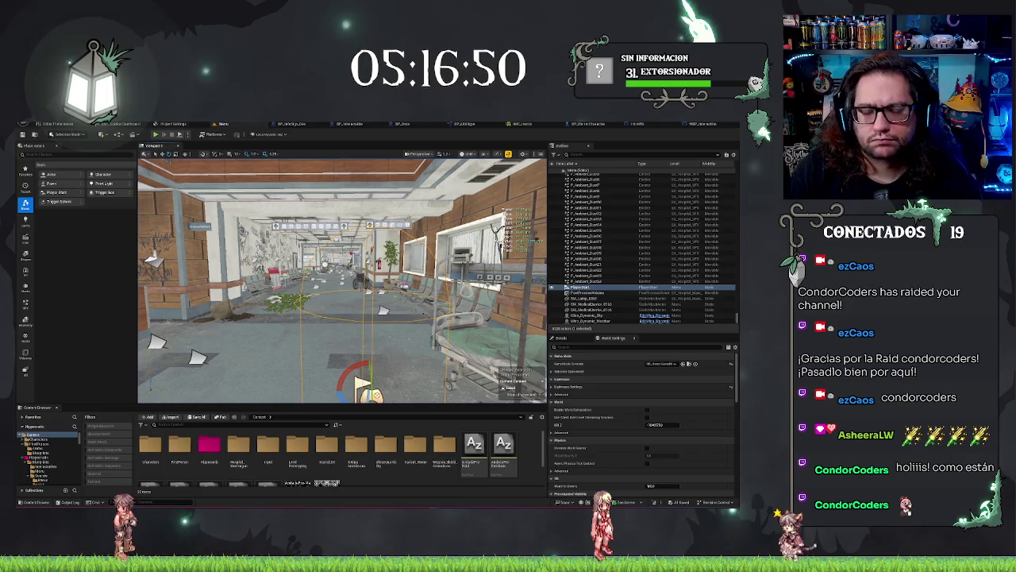
{"action": "key", "text": "alt+f"}
{"action": "mouse_move", "coordinate": [79, 155]}
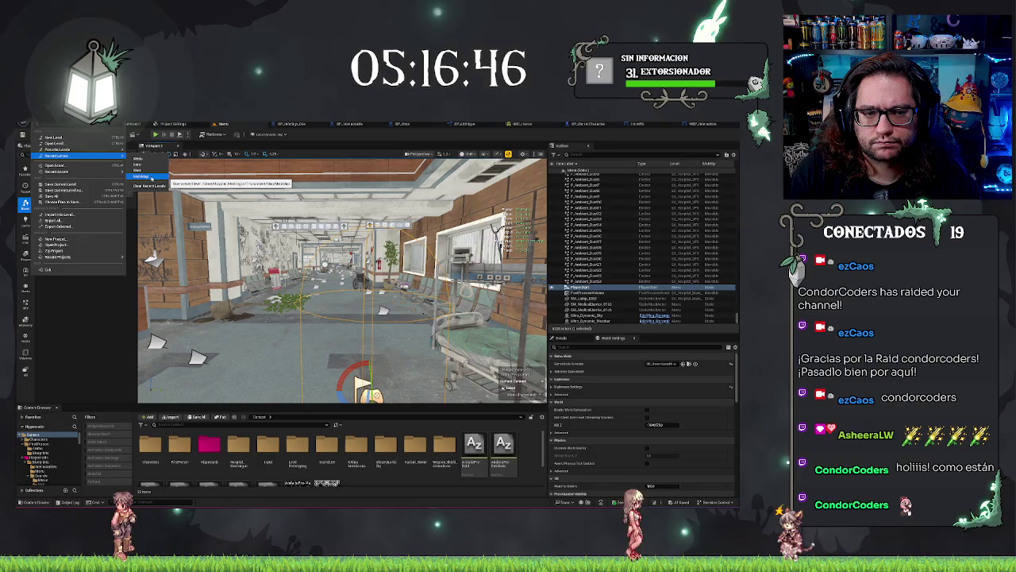
{"action": "left_click", "coordinate": [143, 176]}
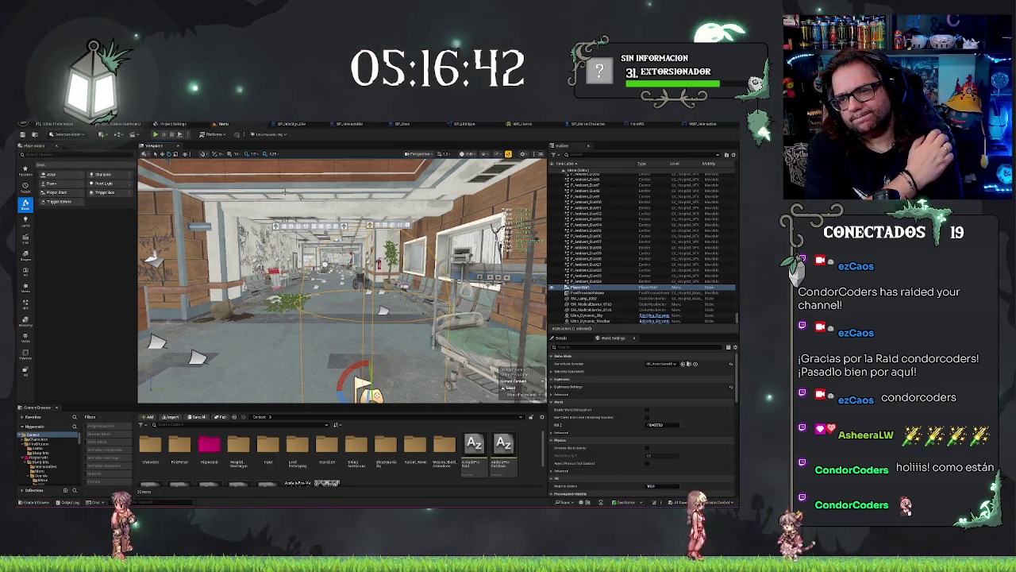
{"action": "key", "text": "ctrl+s"}
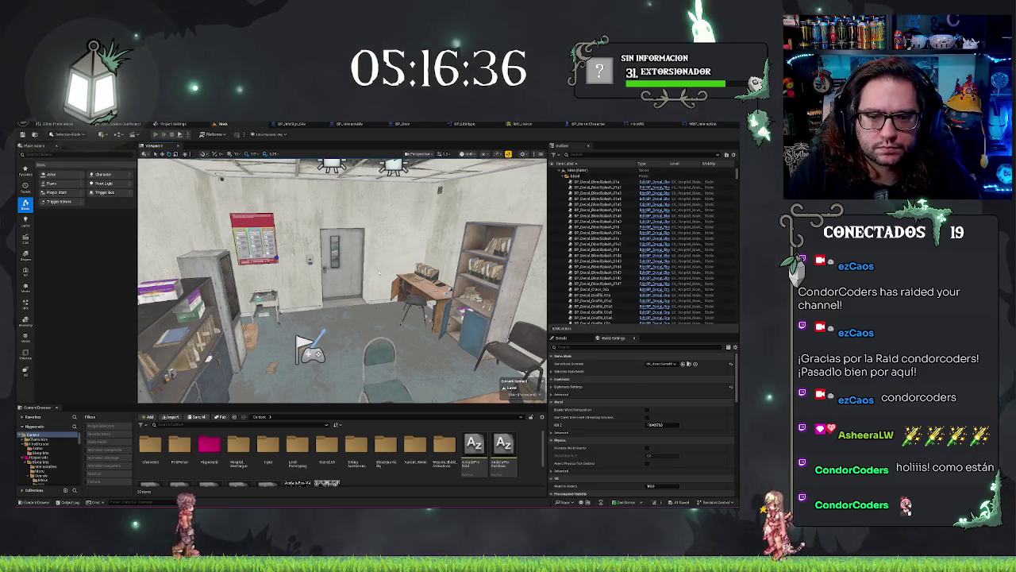
Play again, walking through the hospital door and back to face it.
{"action": "key", "text": "alt+p"}
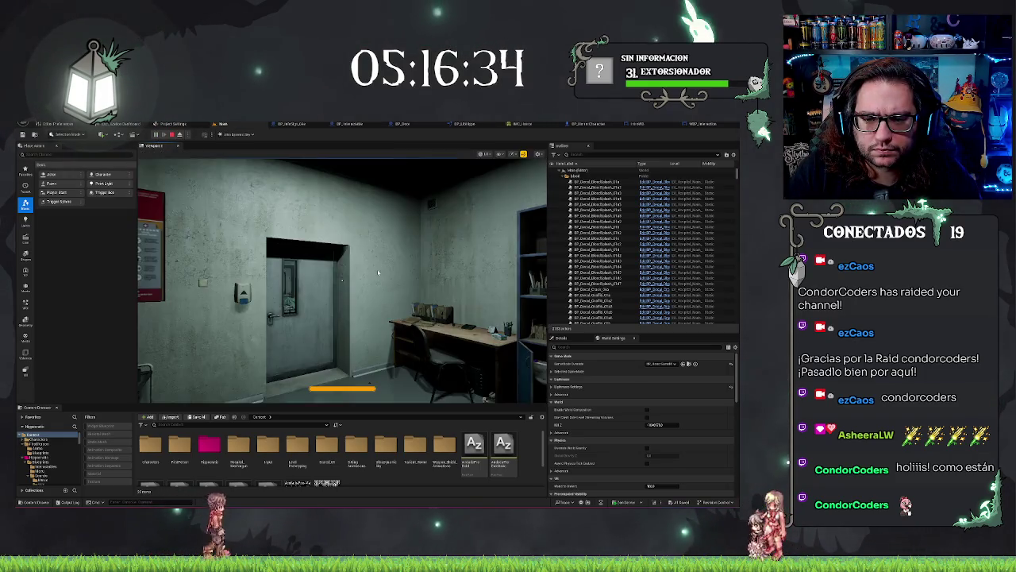
{"action": "key", "text": "w"}
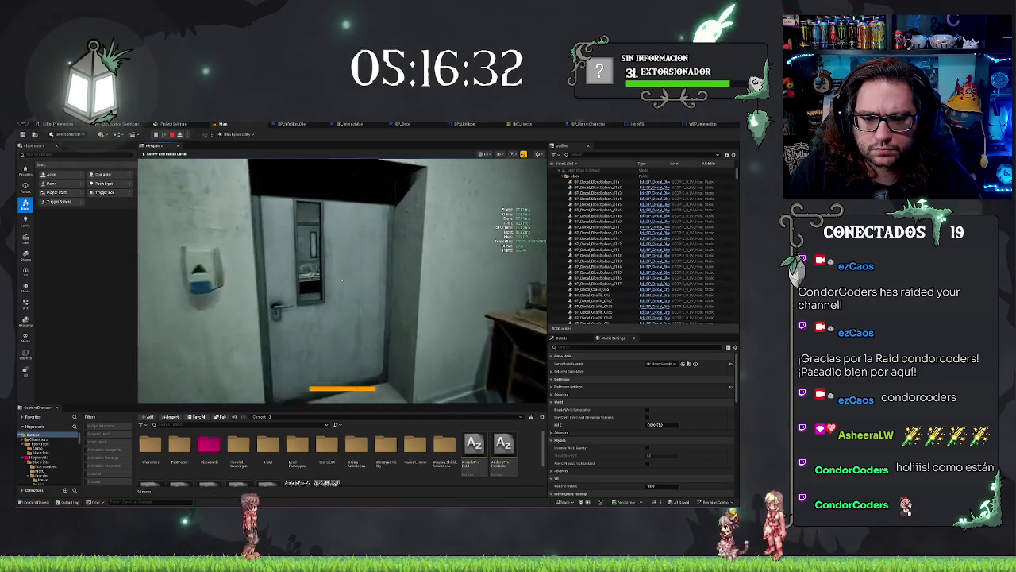
{"action": "key", "text": "w"}
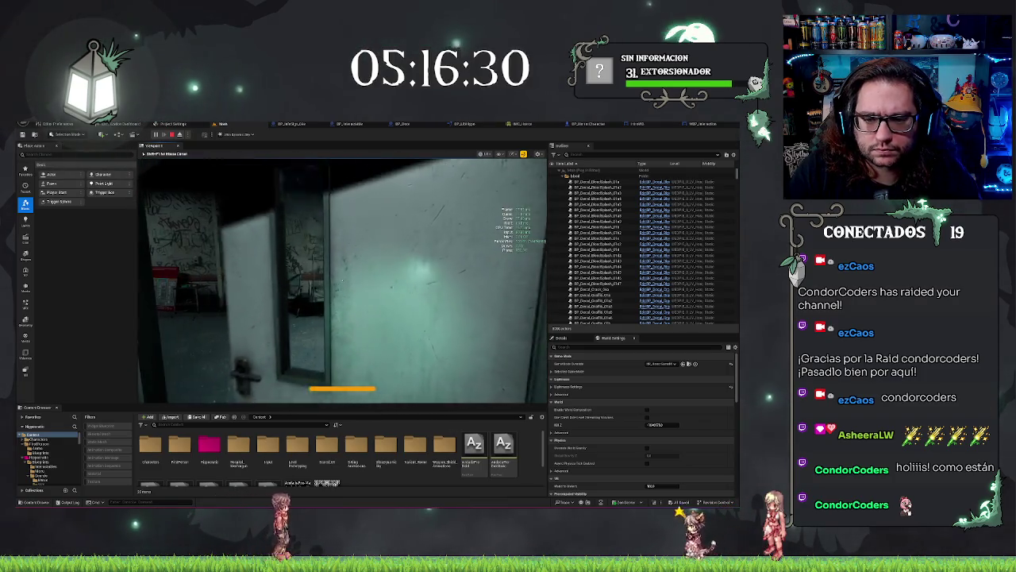
{"action": "key", "text": "w"}
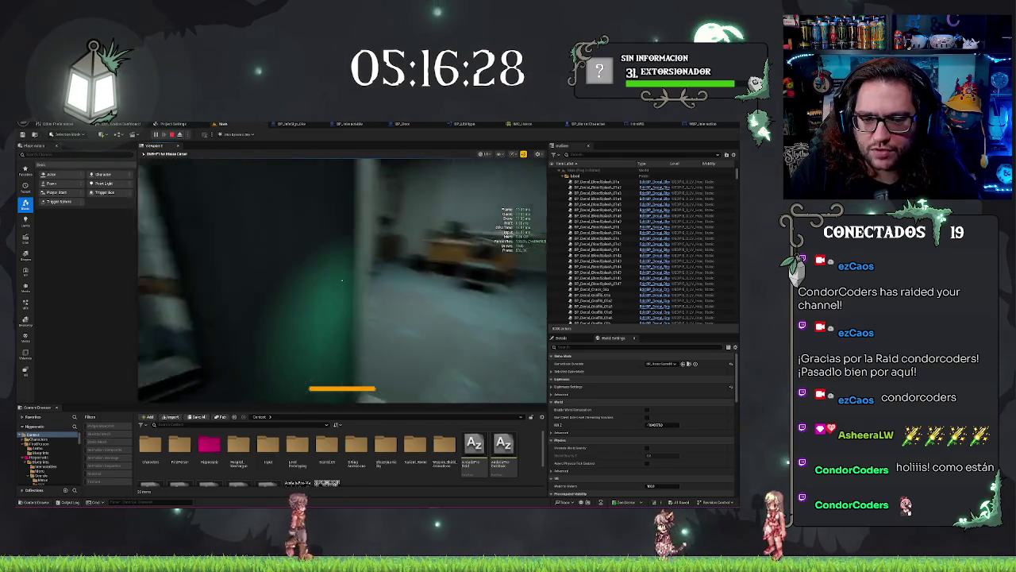
{"action": "key", "text": "w"}
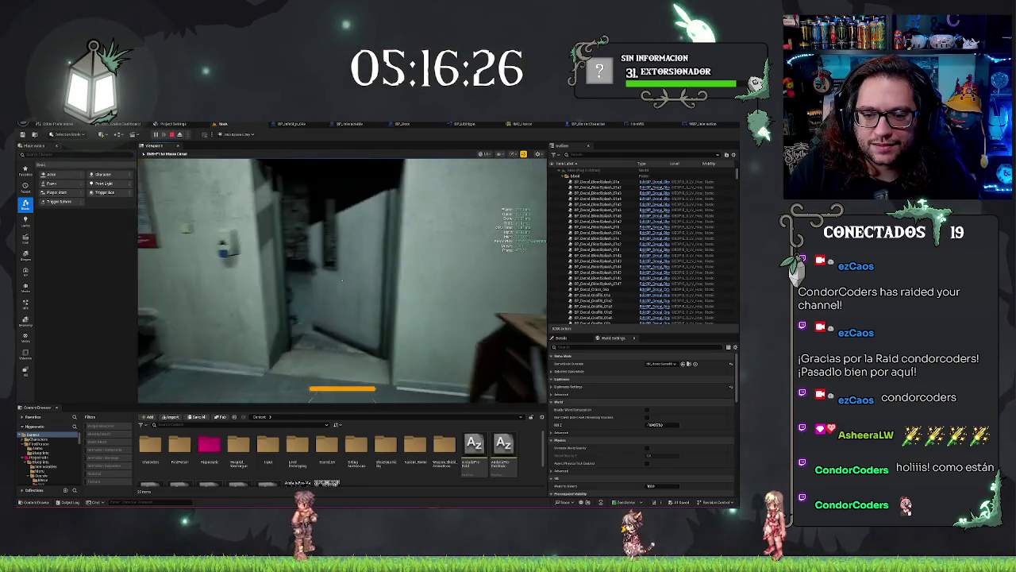
{"action": "key", "text": "w"}
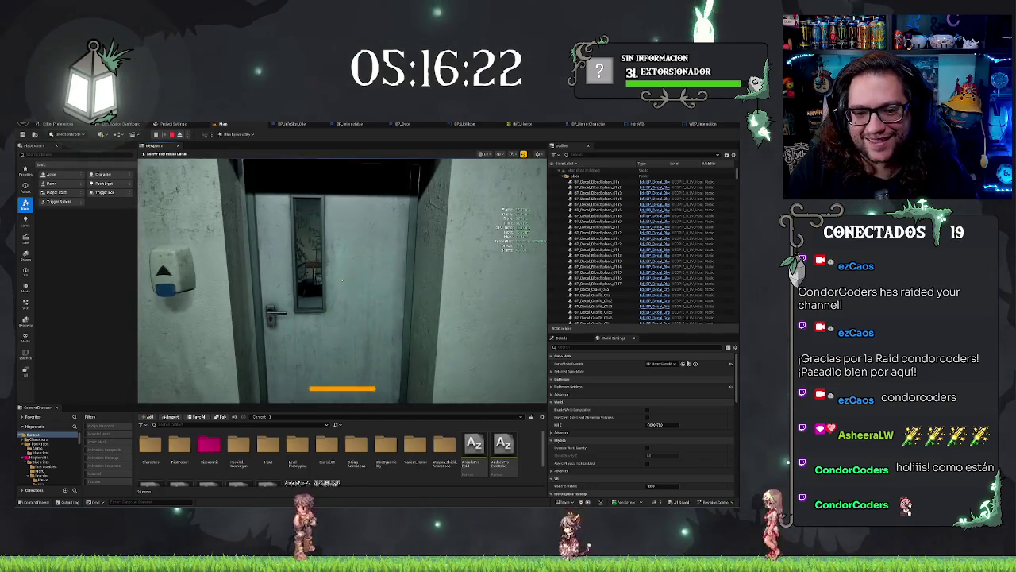
{"action": "key", "text": "Escape"}
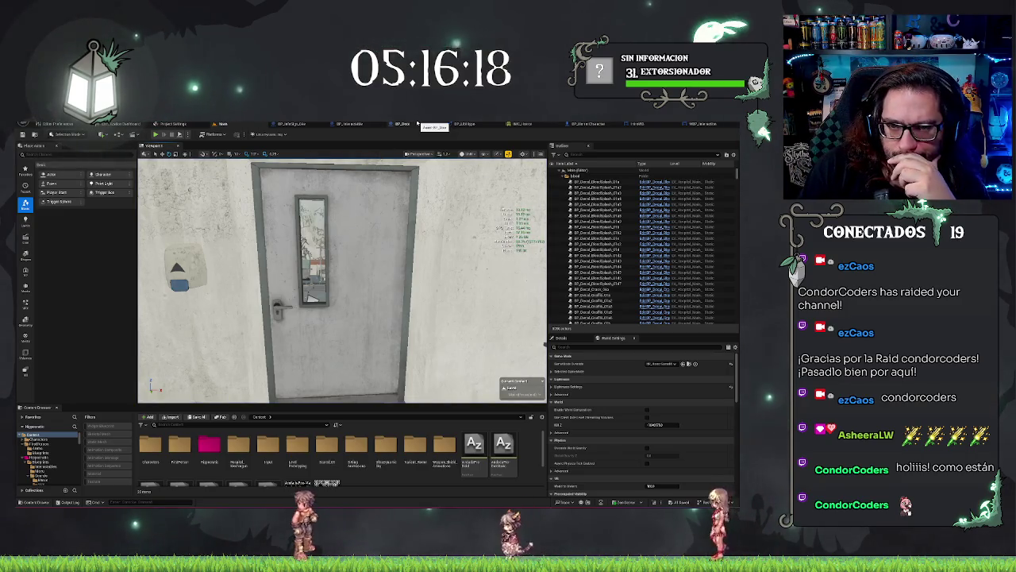
{"action": "left_click", "coordinate": [697, 127]}
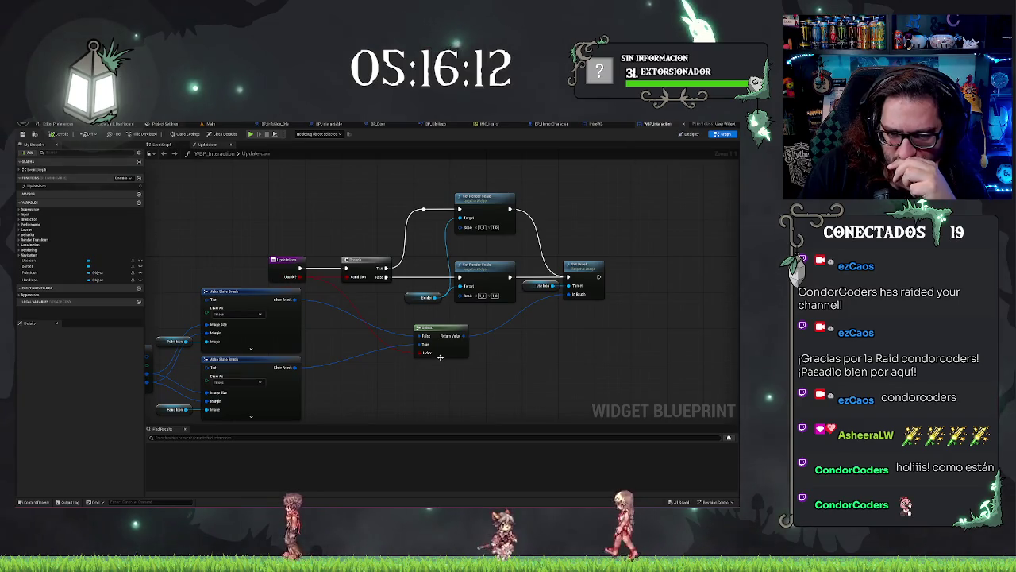
In BP_HorrorCharacter's Event Graph, add an Update Icon call on Widget Interact Ref.
{"action": "left_click_drag", "start_coordinate": [440, 357], "coordinate": [373, 363]}
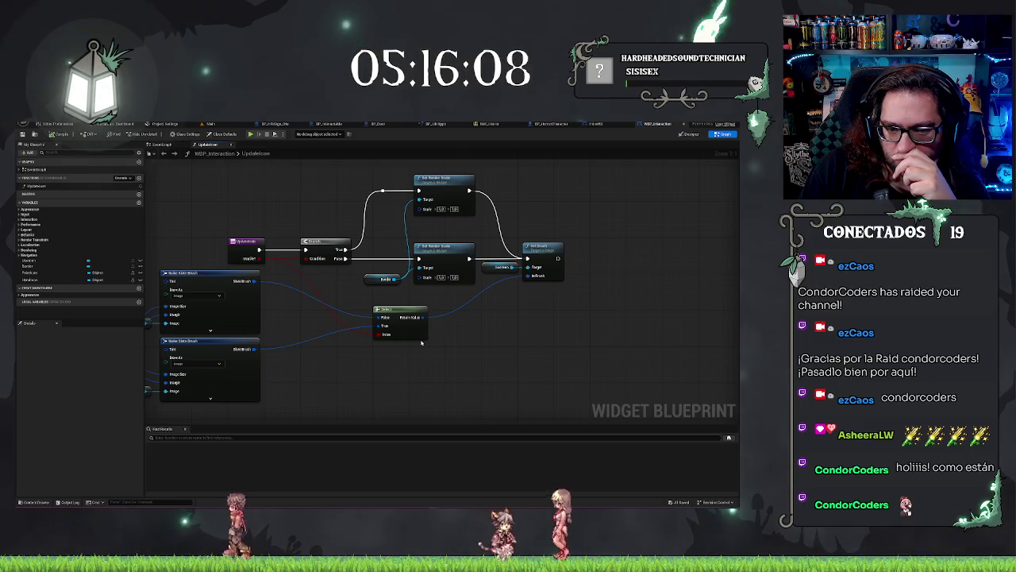
{"action": "left_click", "coordinate": [559, 125]}
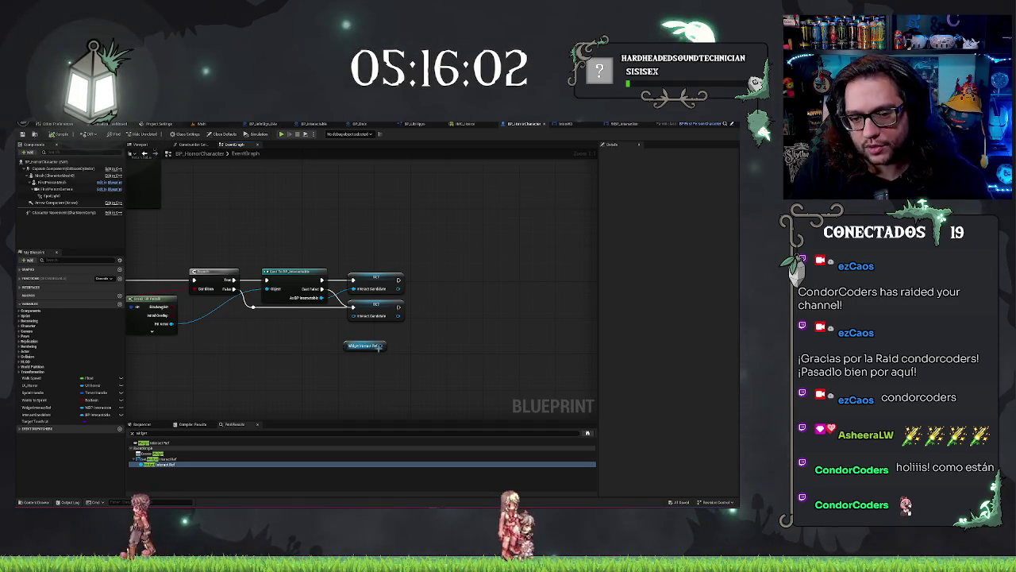
{"action": "left_click_drag", "start_coordinate": [382, 346], "coordinate": [403, 342]}
{"action": "type", "text": "spaw"}
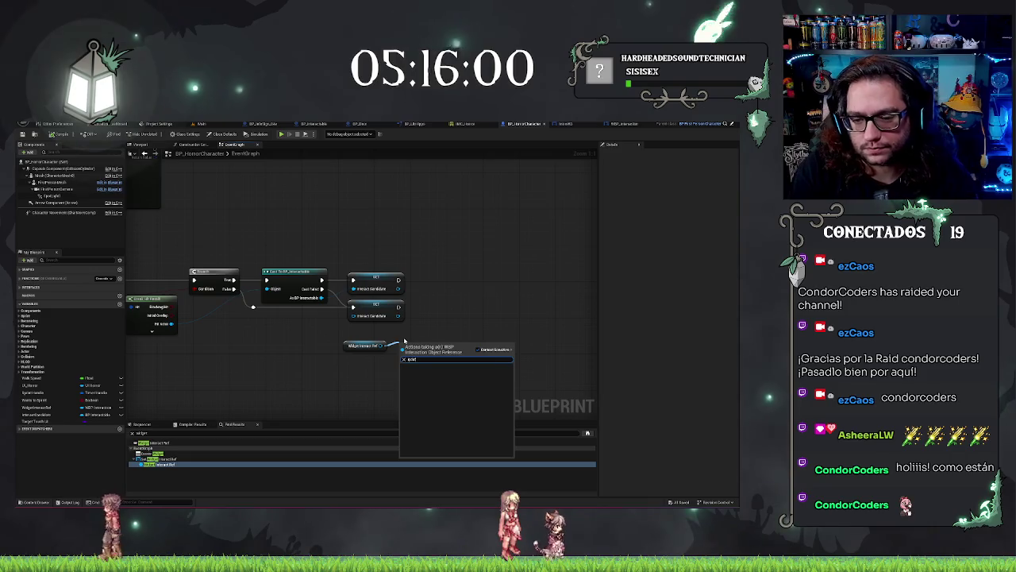
{"action": "type", "text": "update"}
{"action": "key", "text": "Return"}
{"action": "mouse_move", "coordinate": [402, 343]}
{"action": "left_mouse_down"}
{"action": "mouse_move", "coordinate": [448, 302]}
{"action": "mouse_move", "coordinate": [417, 316]}
{"action": "left_mouse_up"}
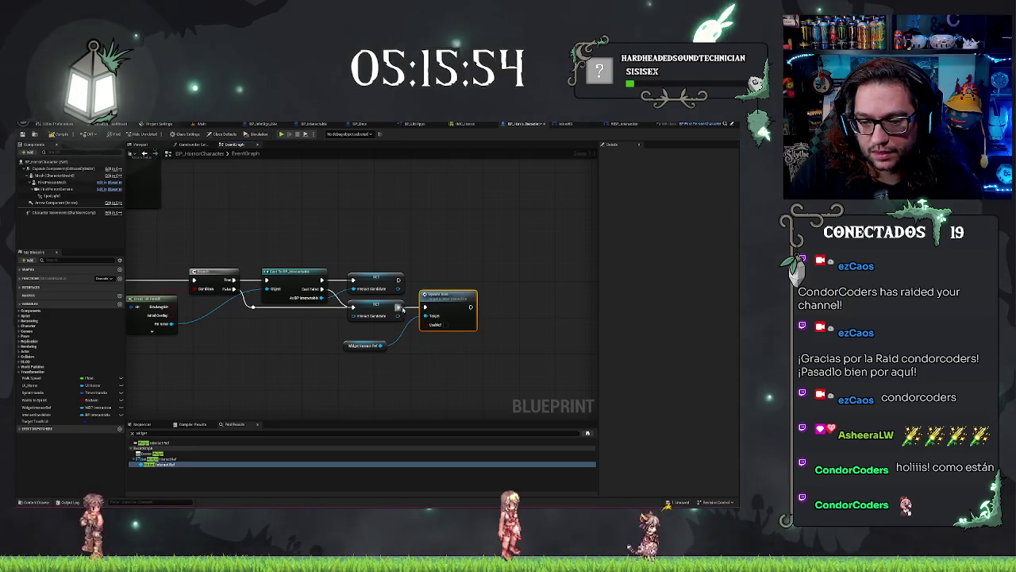
Duplicate Update Icon, wire the copy into the other branch, and return to the level.
{"action": "key", "text": "ctrl+c"}
{"action": "key", "text": "ctrl+v"}
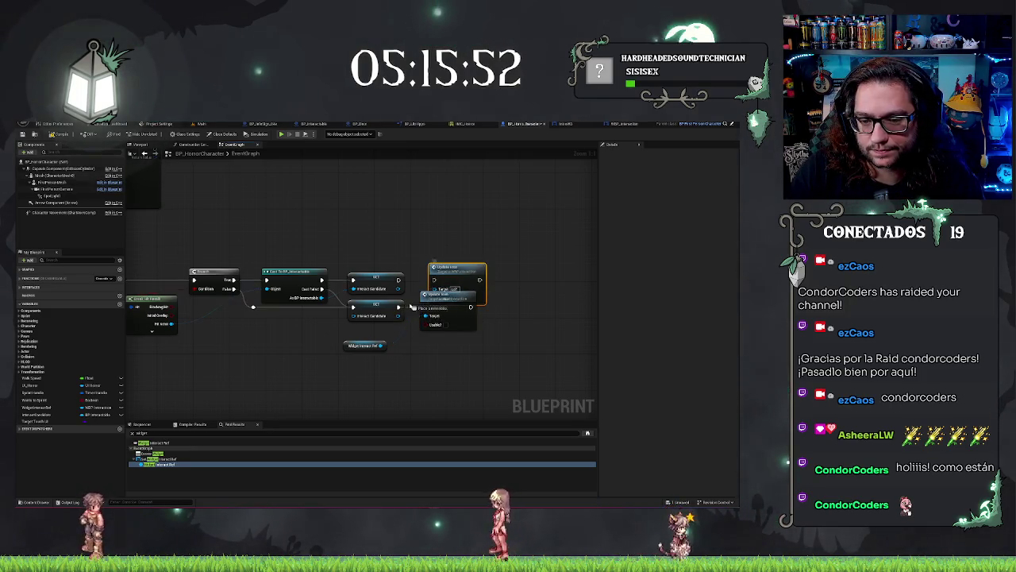
{"action": "left_click_drag", "start_coordinate": [384, 355], "coordinate": [407, 315]}
{"action": "mouse_move", "coordinate": [457, 276]}
{"action": "left_mouse_down"}
{"action": "mouse_move", "coordinate": [398, 280]}
{"action": "mouse_move", "coordinate": [445, 286]}
{"action": "mouse_move", "coordinate": [442, 271]}
{"action": "left_mouse_up"}
{"action": "left_click", "coordinate": [449, 262]}
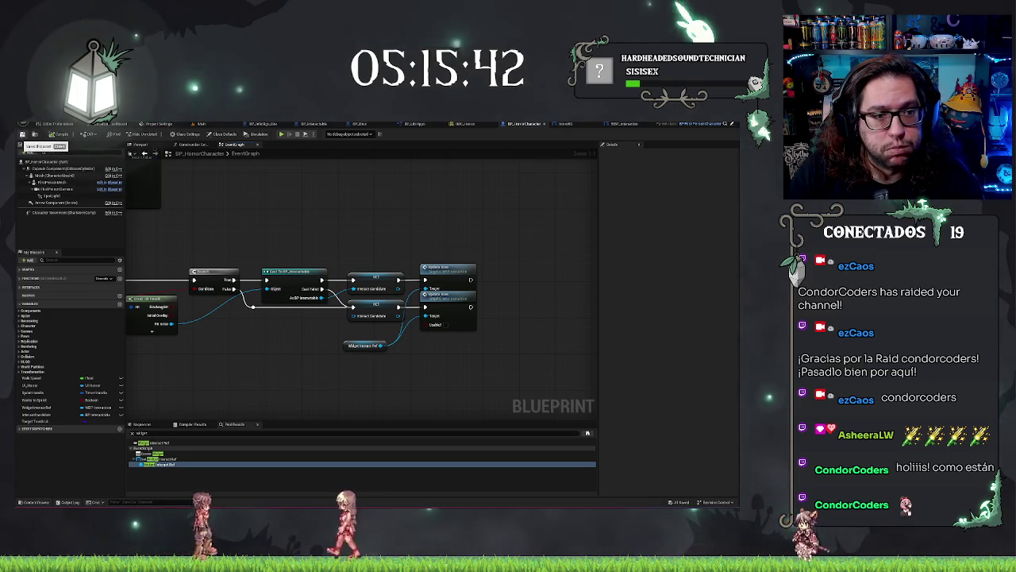
{"action": "left_click", "coordinate": [197, 123]}
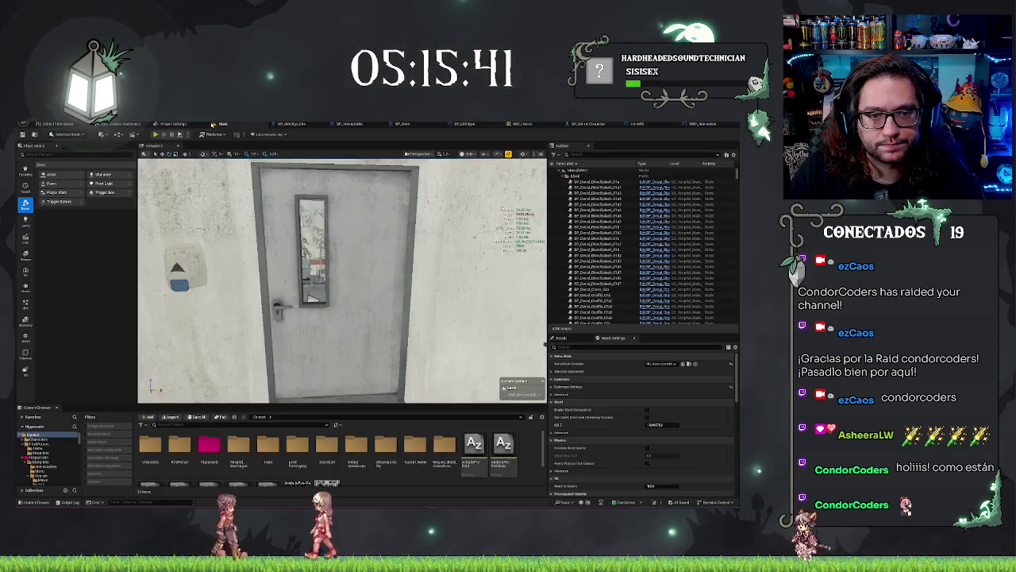
{"action": "left_click", "coordinate": [156, 135]}
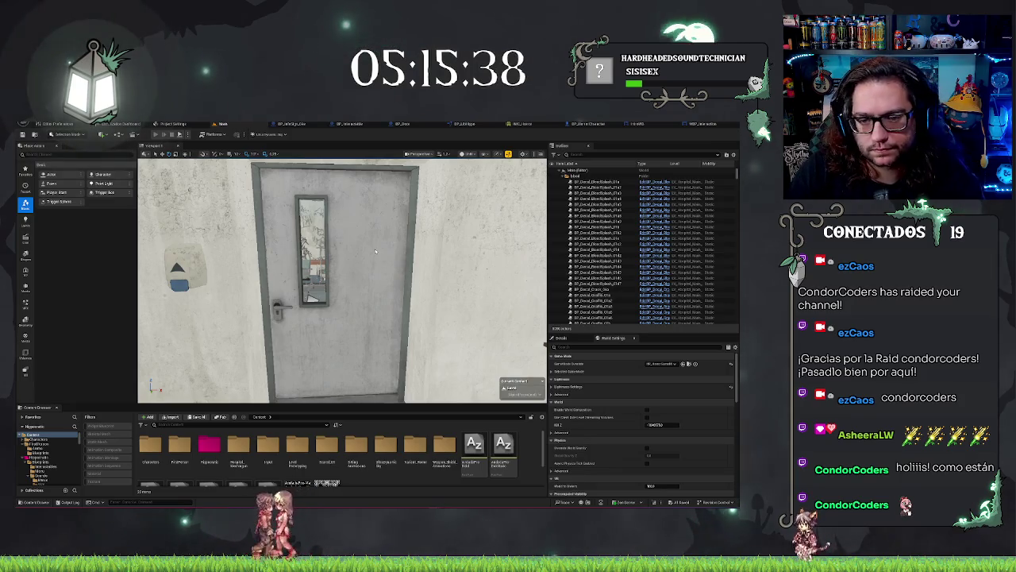
{"action": "left_click", "coordinate": [376, 250]}
{"action": "key", "text": "w"}
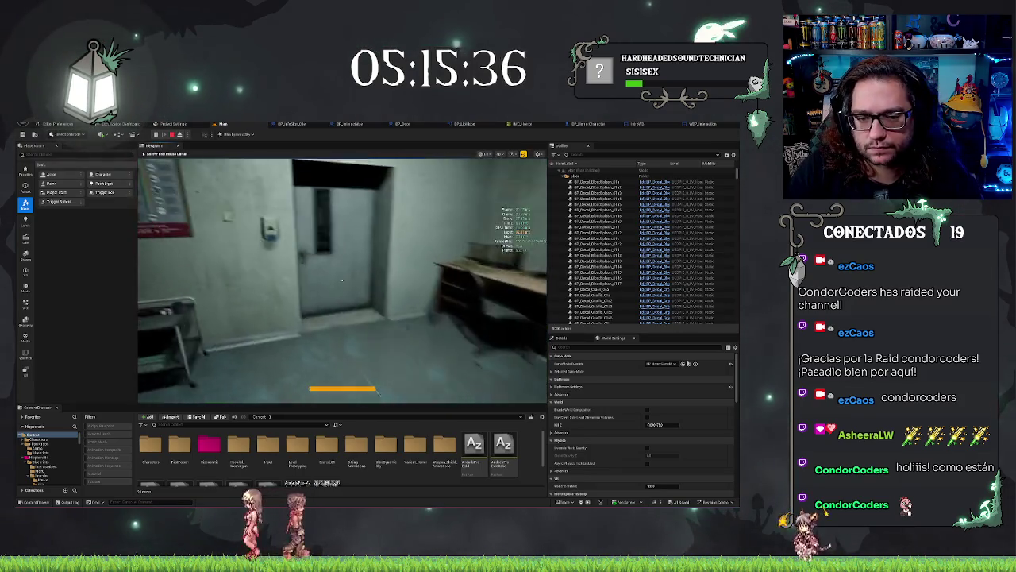
{"action": "key", "text": "s"}
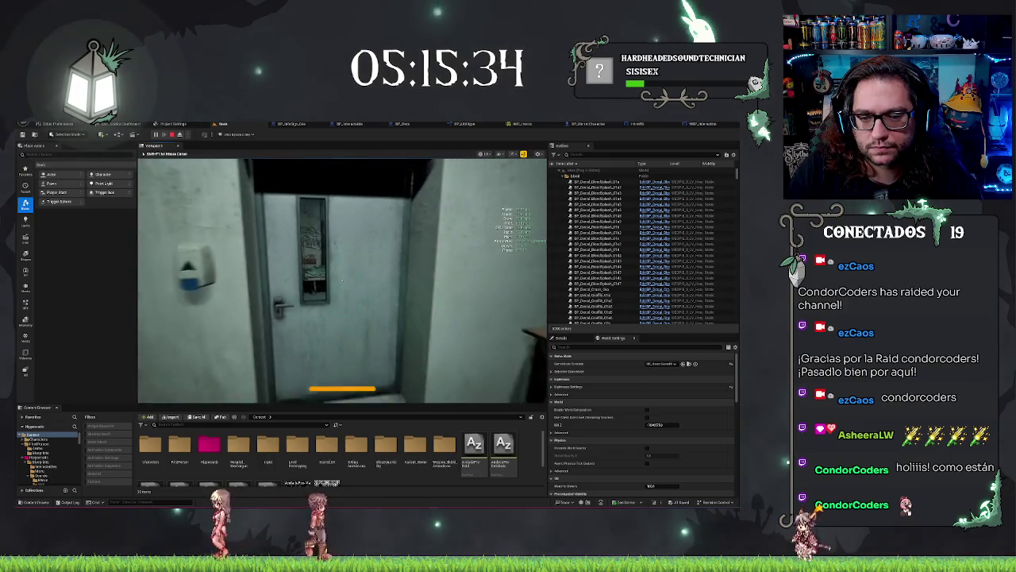
{"action": "key", "text": "w"}
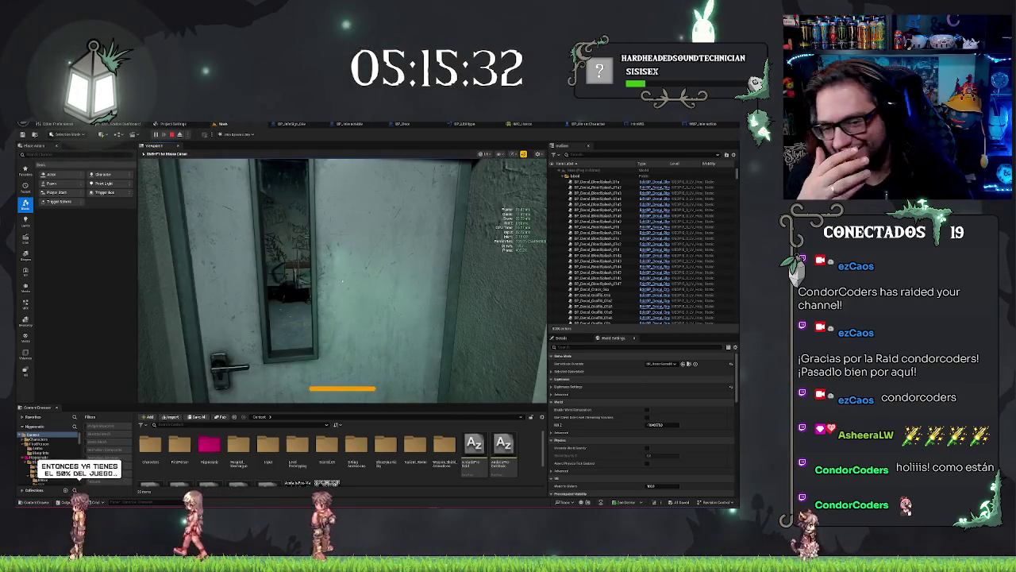
{"action": "key", "text": "s"}
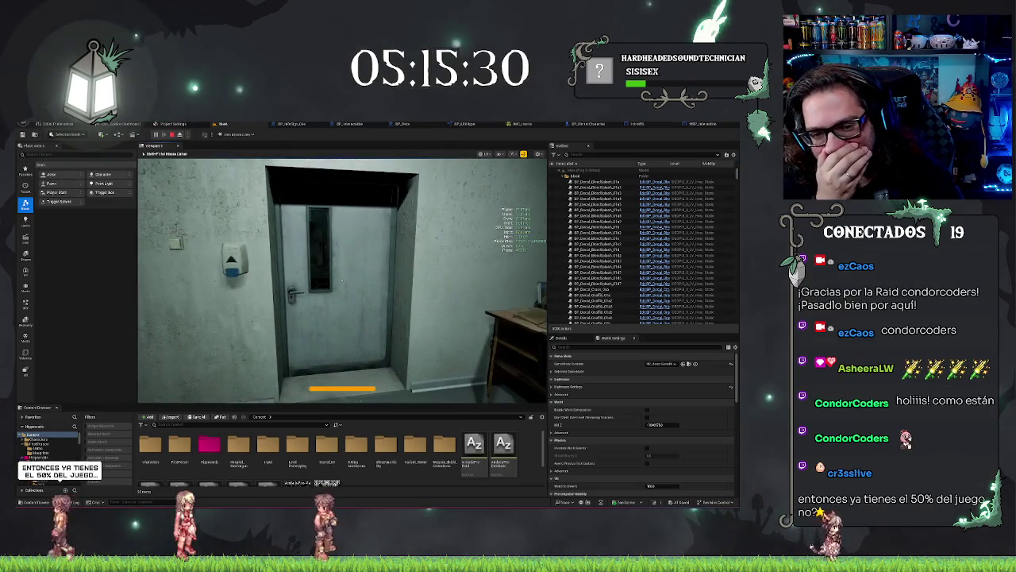
{"action": "key", "text": "w"}
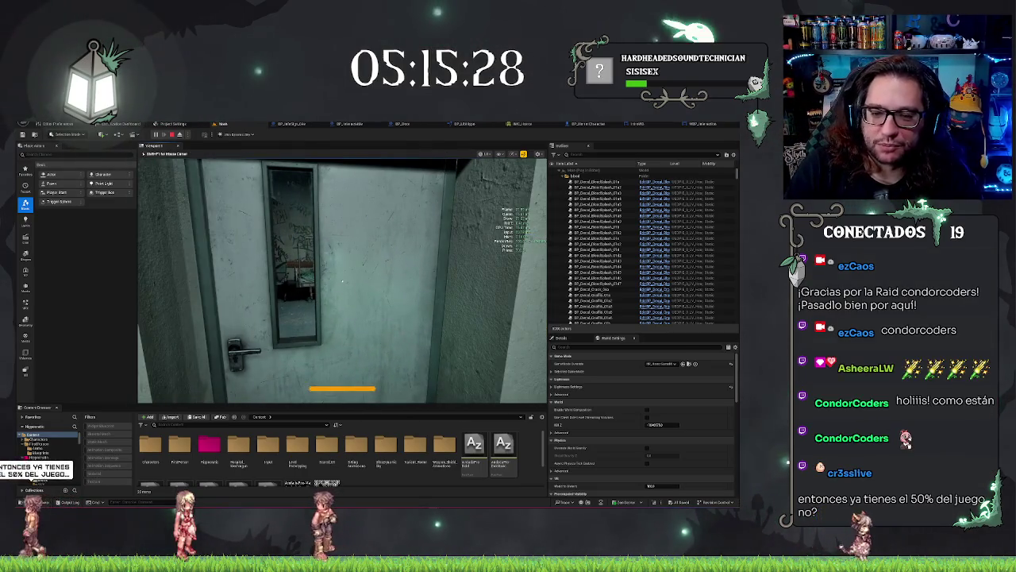
{"action": "key", "text": "Escape"}
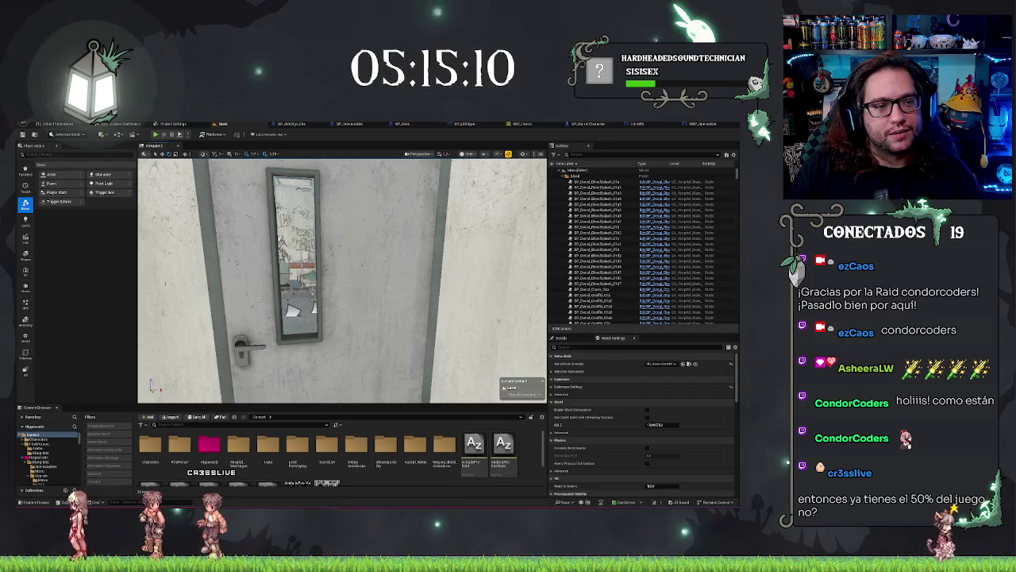
Create a new folder inside the Hipponomatic folder.
{"action": "key", "text": "s"}
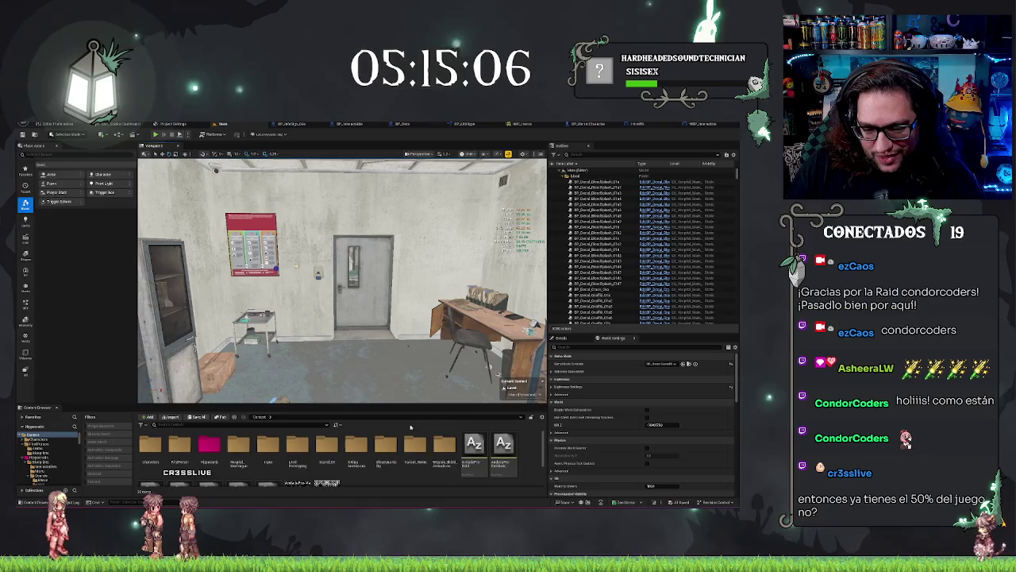
{"action": "scroll", "coordinate": [477, 463], "scroll_direction": "down", "scroll_amount": 1}
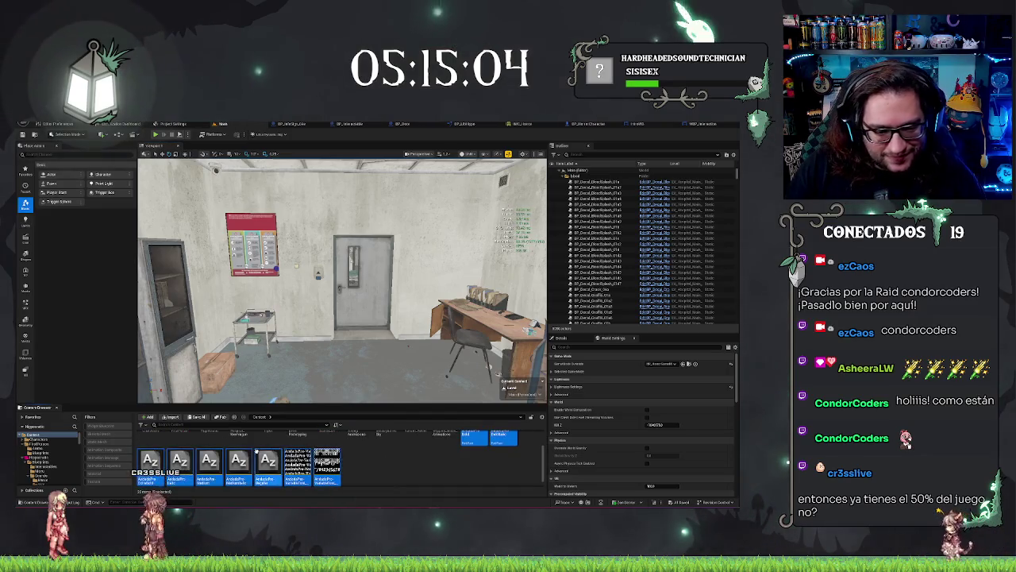
{"action": "right_click", "coordinate": [44, 459]}
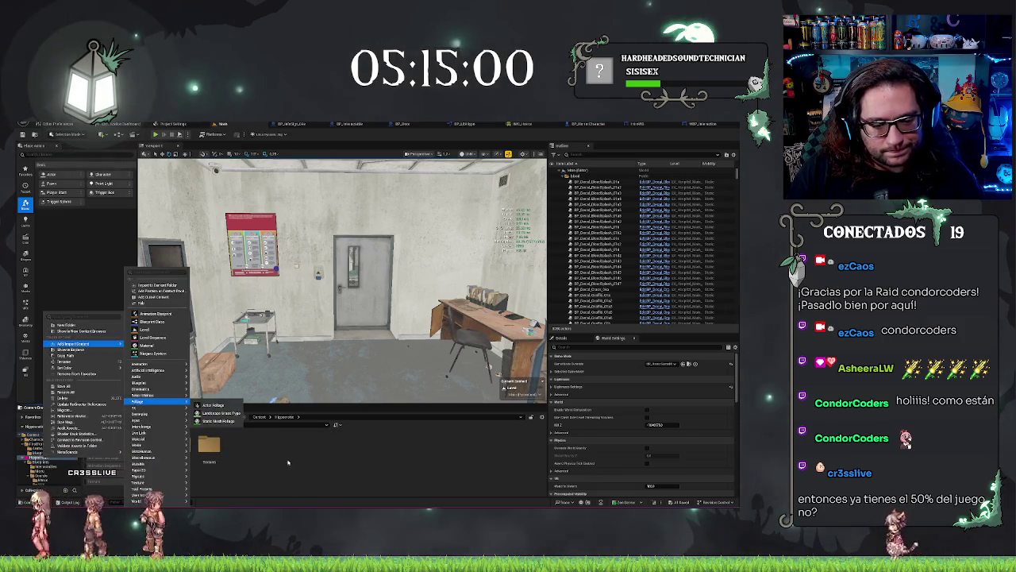
{"action": "right_click", "coordinate": [294, 458]}
{"action": "left_click", "coordinate": [308, 255]}
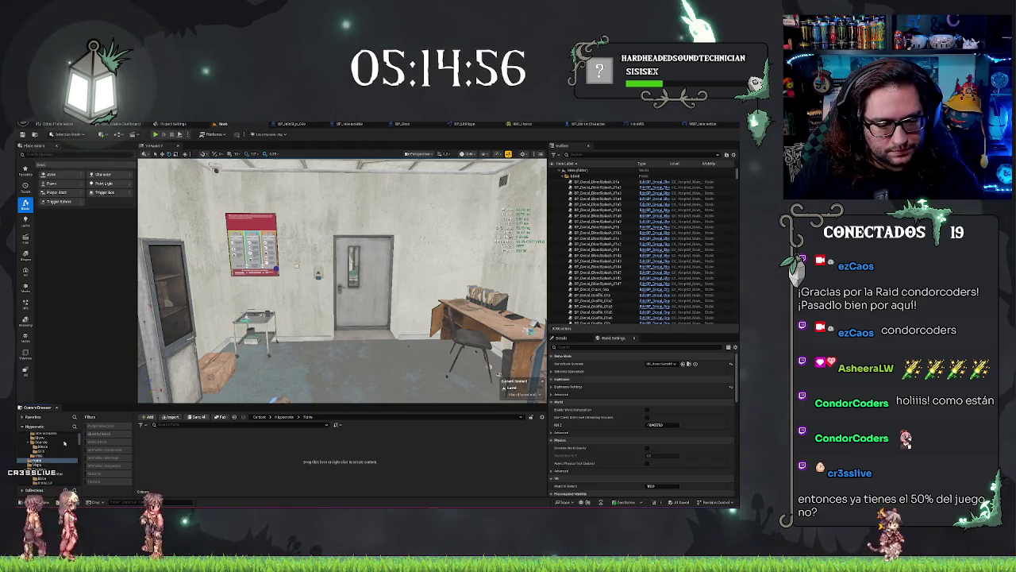
Move the two AZ font assets from the Content root into the new folder.
{"action": "left_click", "coordinate": [36, 435]}
{"action": "mouse_move", "coordinate": [520, 477]}
{"action": "left_mouse_down"}
{"action": "mouse_move", "coordinate": [238, 486]}
{"action": "mouse_move", "coordinate": [465, 451]}
{"action": "left_mouse_up"}
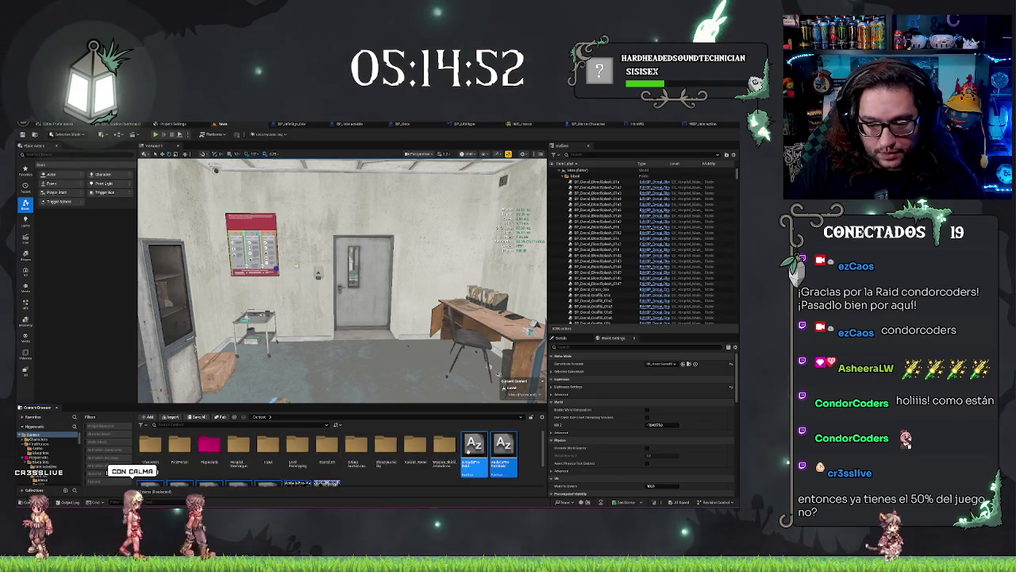
{"action": "left_click_drag", "start_coordinate": [61, 453], "coordinate": [66, 449]}
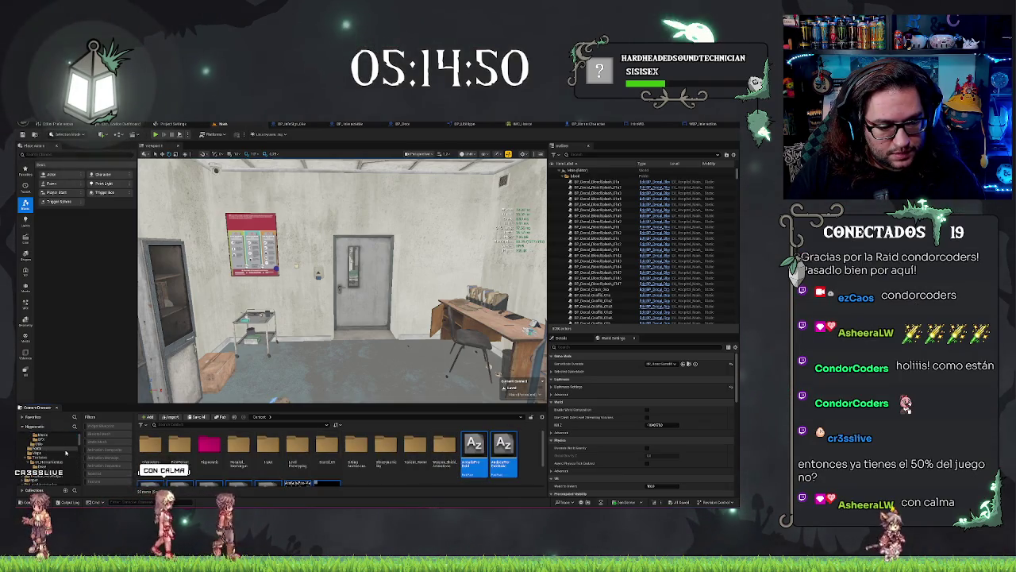
{"action": "left_click", "coordinate": [99, 462]}
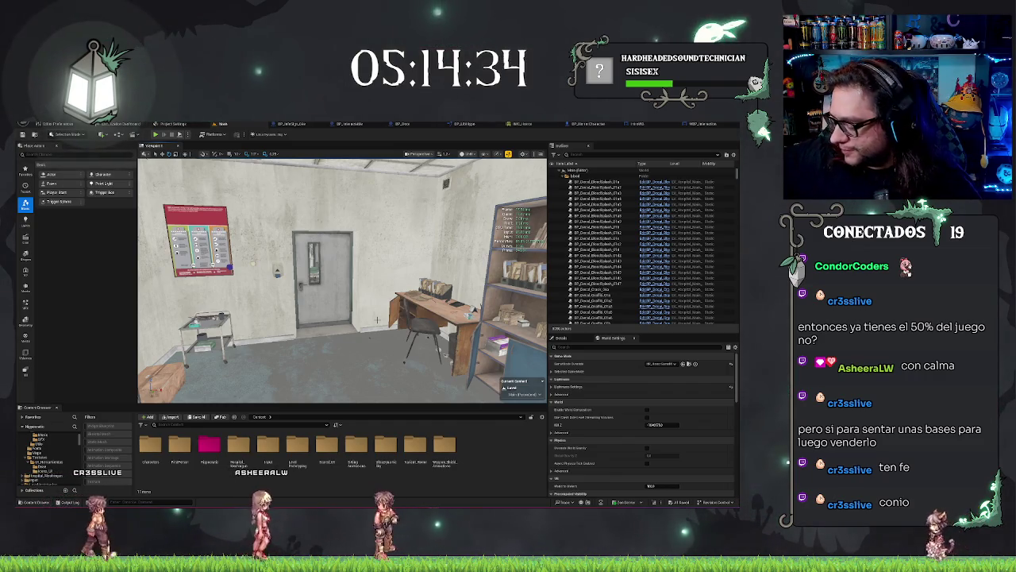
Look around the room in the viewport, then open IMC_Horror.
{"action": "left_click_drag", "start_coordinate": [378, 320], "coordinate": [349, 349]}
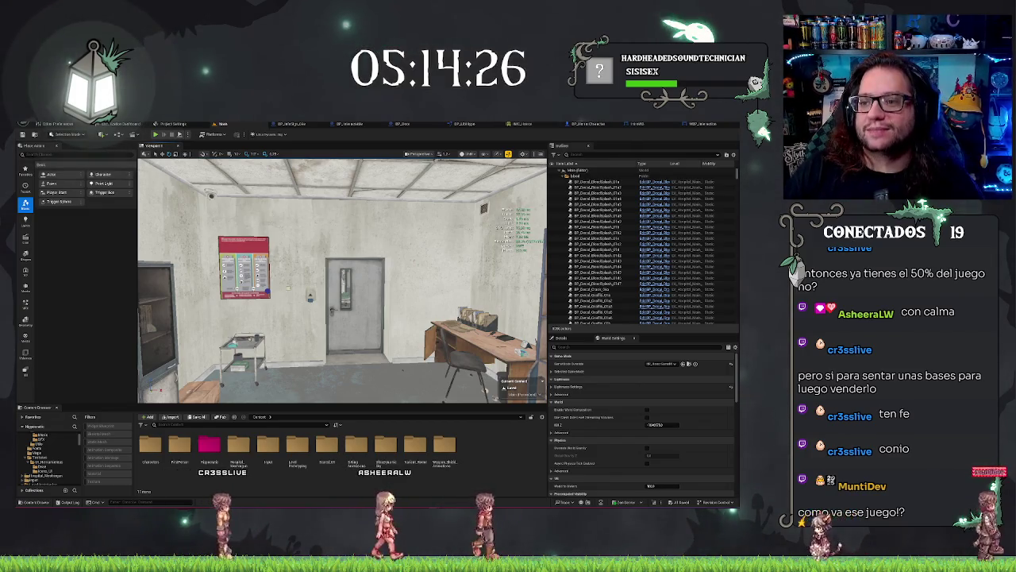
{"action": "mouse_move", "coordinate": [341, 278]}
{"action": "left_mouse_down"}
{"action": "mouse_move", "coordinate": [436, 282]}
{"action": "mouse_move", "coordinate": [309, 251]}
{"action": "left_mouse_up"}
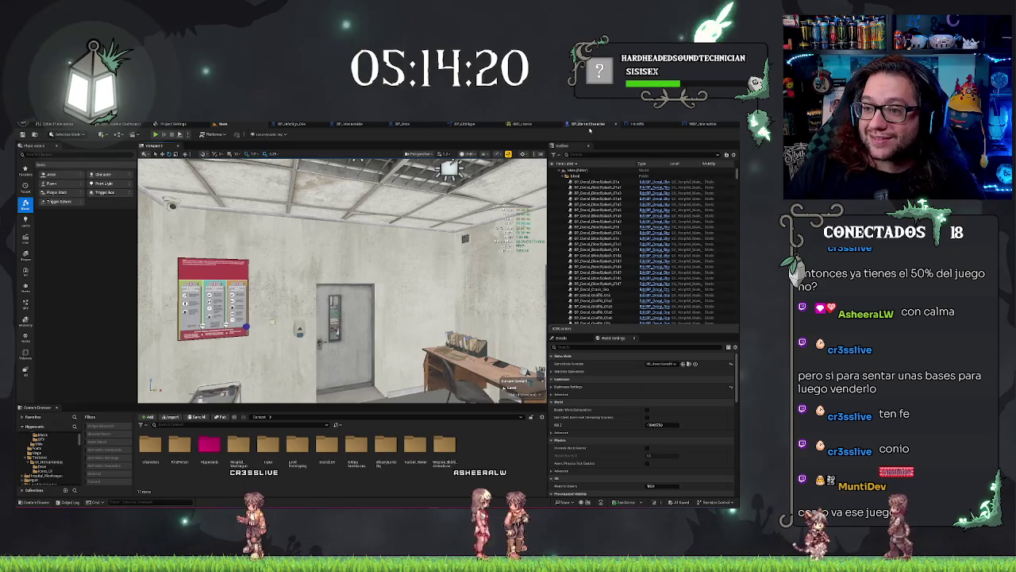
{"action": "left_click", "coordinate": [516, 124]}
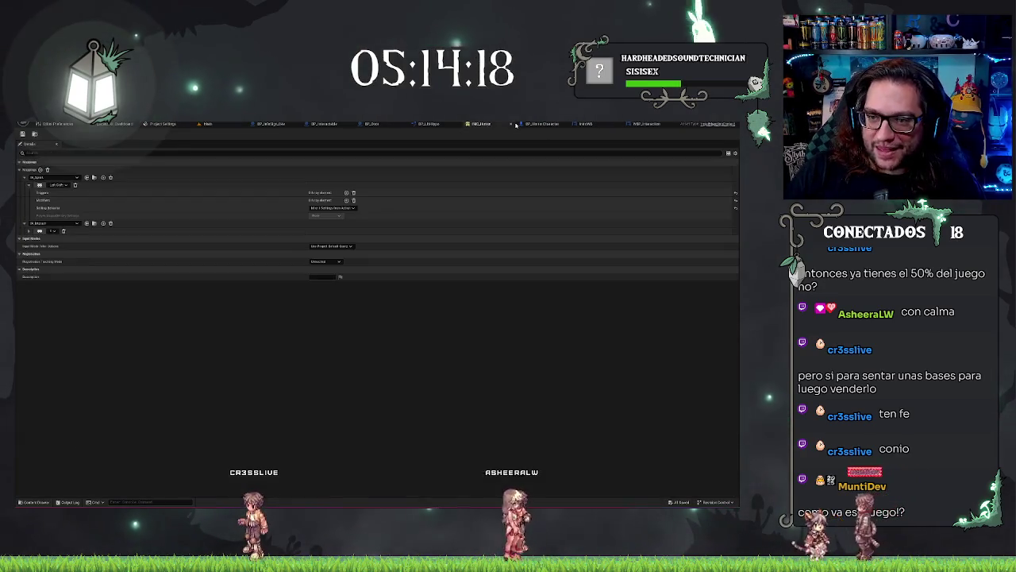
Close IMC_Horror and make room after Add to Viewport in BP_HorrorCharacter's event graph.
{"action": "middle_click", "coordinate": [491, 123]}
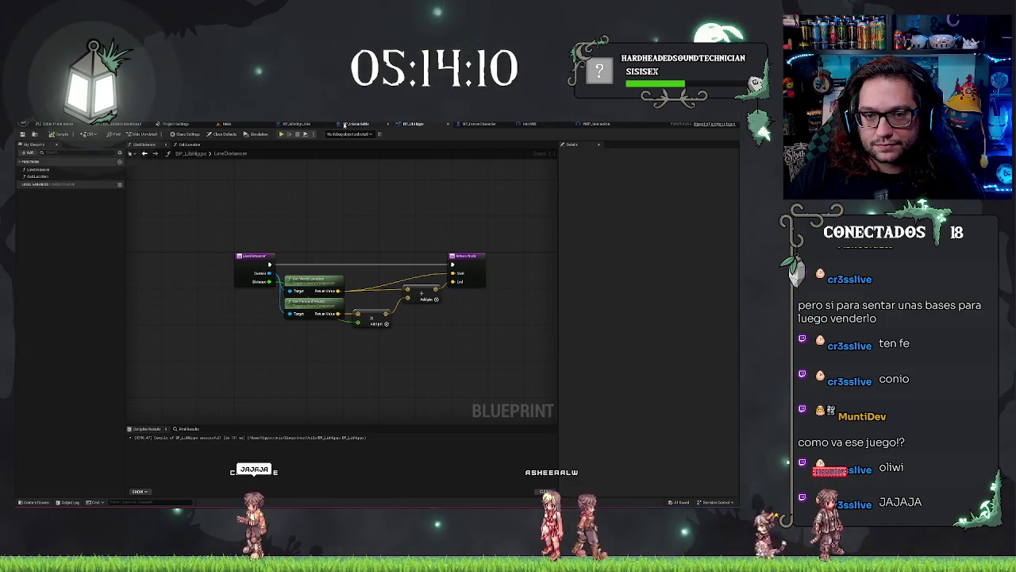
{"action": "left_click", "coordinate": [520, 124]}
{"action": "scroll", "coordinate": [457, 230], "scroll_direction": "down", "scroll_amount": 5}
{"action": "scroll", "coordinate": [423, 212], "scroll_direction": "up", "scroll_amount": 2}
{"action": "scroll", "coordinate": [422, 211], "scroll_direction": "up", "scroll_amount": 3}
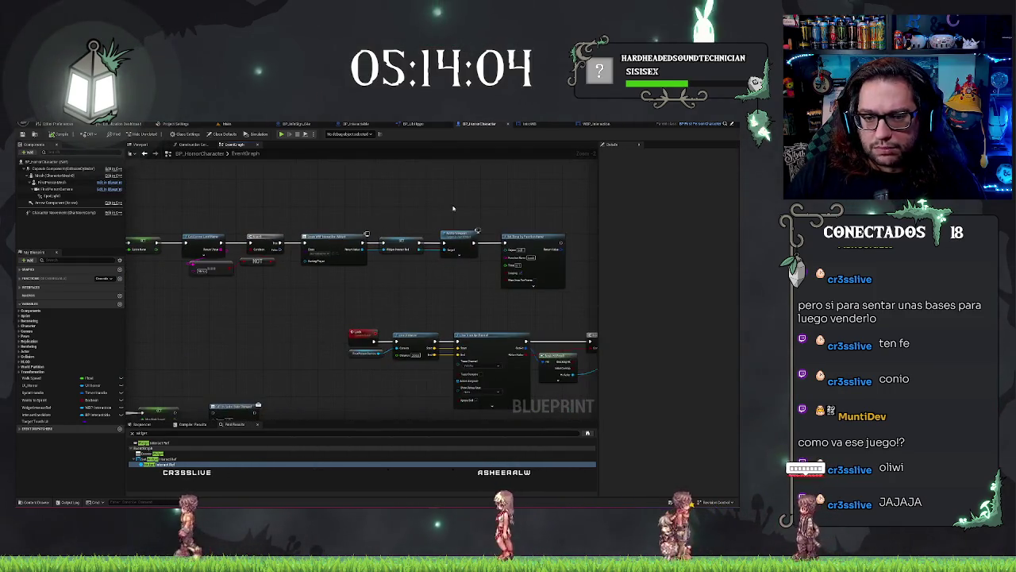
{"action": "scroll", "coordinate": [453, 209], "scroll_direction": "up", "scroll_amount": 1}
{"action": "scroll", "coordinate": [362, 247], "scroll_direction": "up", "scroll_amount": 1}
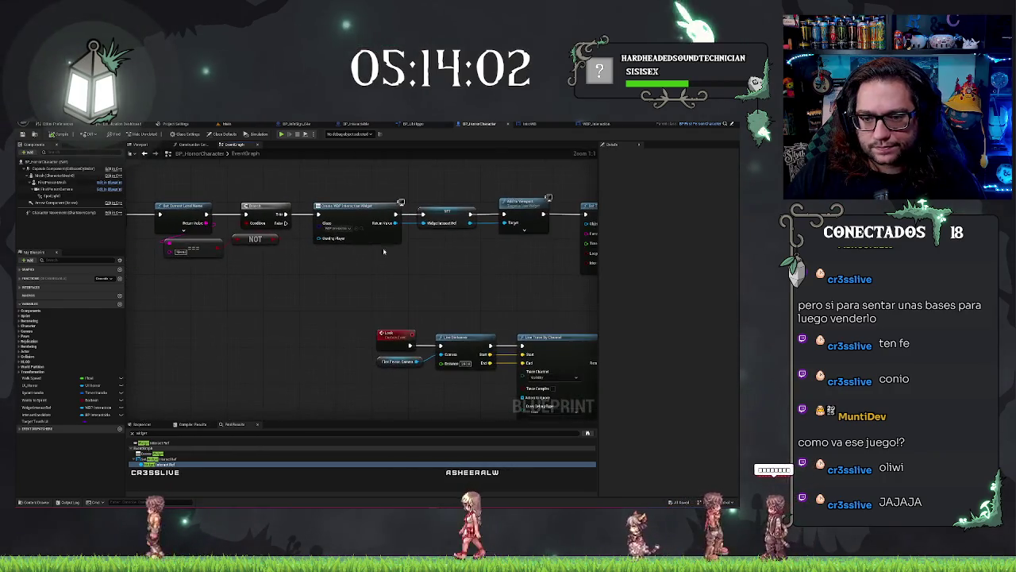
{"action": "left_click_drag", "start_coordinate": [361, 248], "coordinate": [204, 242]}
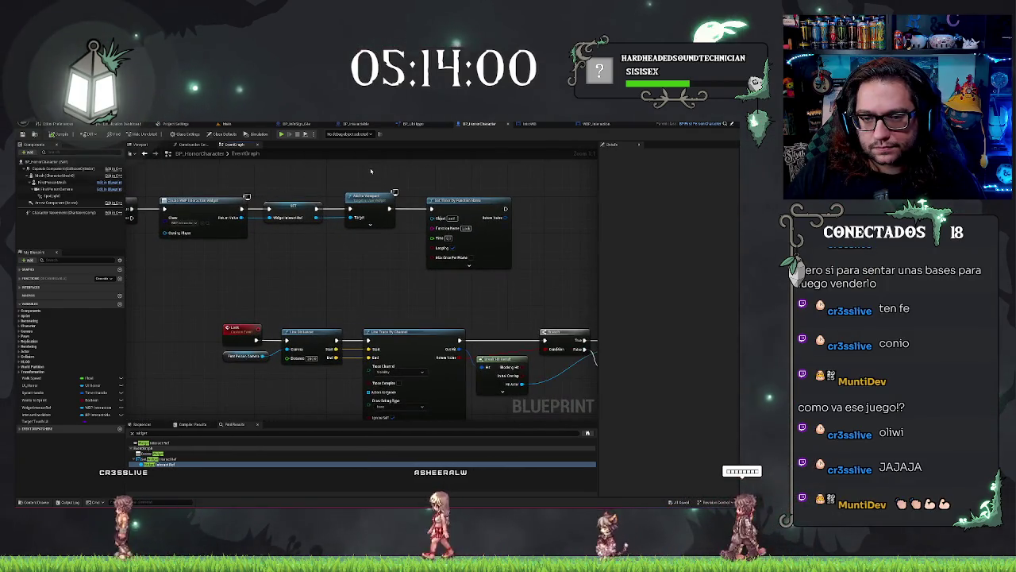
{"action": "left_click_drag", "start_coordinate": [457, 200], "coordinate": [516, 201]}
{"action": "left_click_drag", "start_coordinate": [389, 209], "coordinate": [399, 211]}
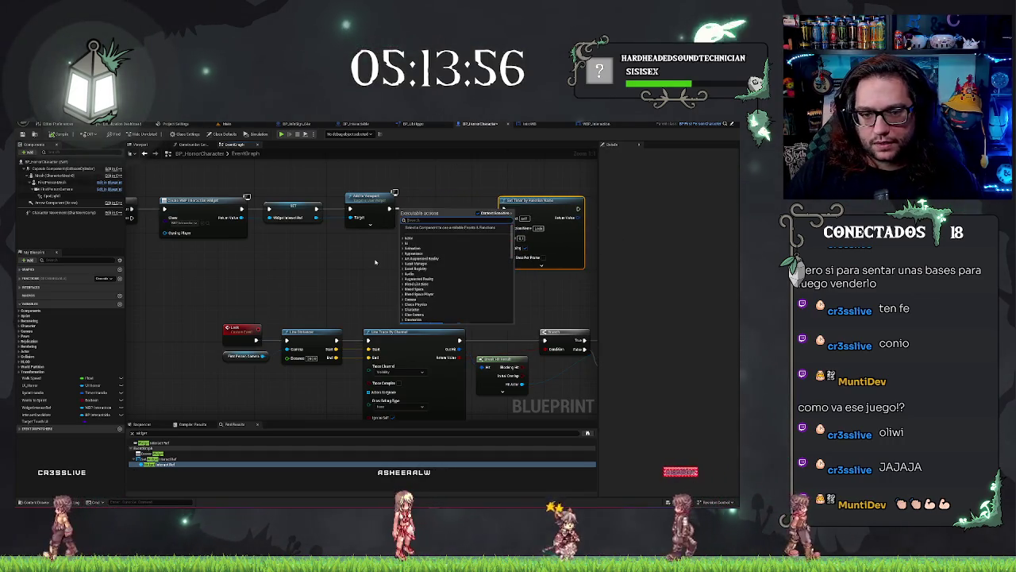
Add Get Player Controller and Set Input Mode Game And UI nodes beside Add to Viewport.
{"action": "right_click", "coordinate": [370, 261]}
{"action": "type", "text": "get player"}
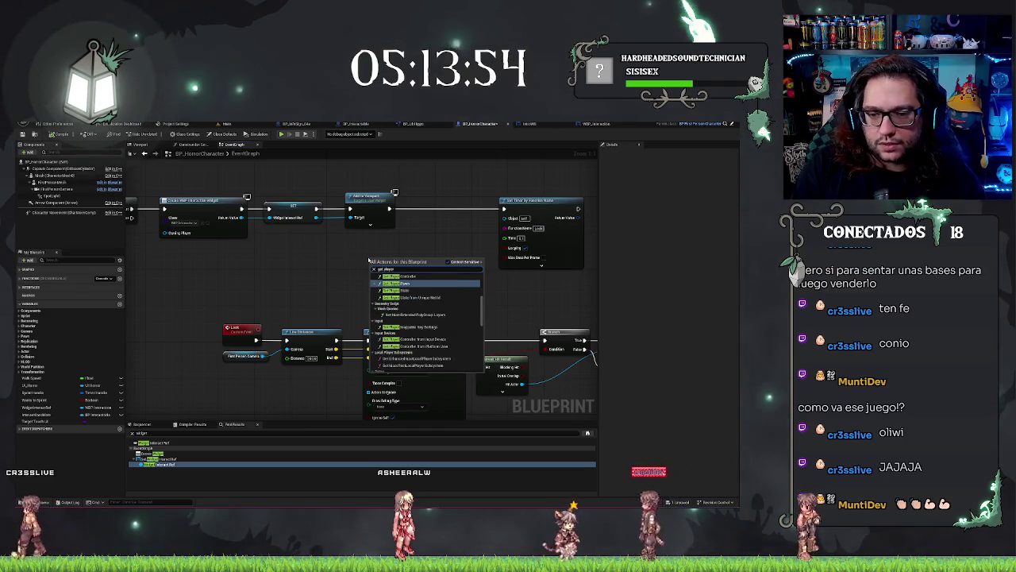
{"action": "left_click", "coordinate": [405, 275]}
{"action": "mouse_move", "coordinate": [433, 259]}
{"action": "left_mouse_down"}
{"action": "mouse_move", "coordinate": [359, 259]}
{"action": "mouse_move", "coordinate": [392, 246]}
{"action": "left_mouse_up"}
{"action": "type", "text": "set"}
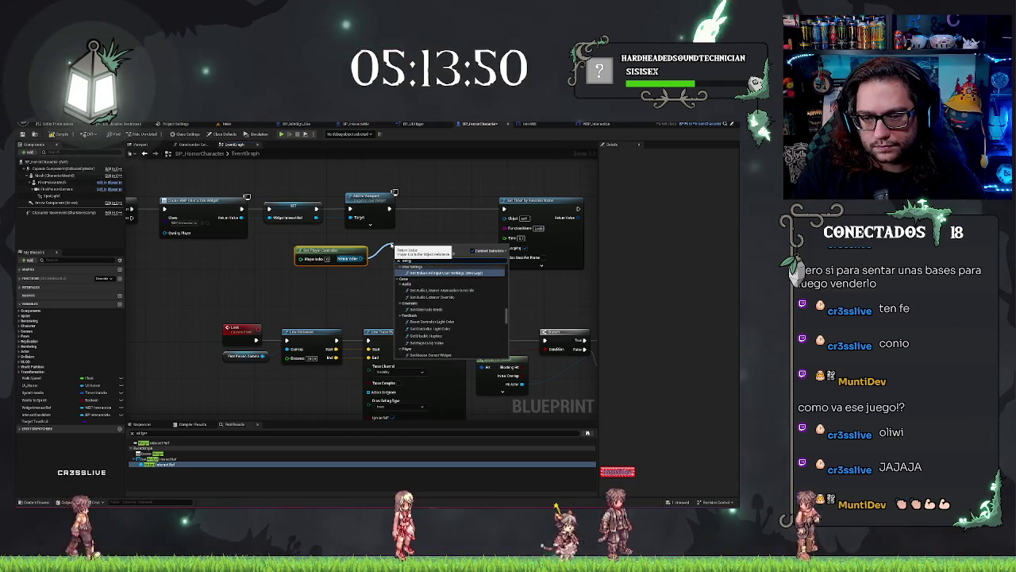
{"action": "type", "text": " input mode"}
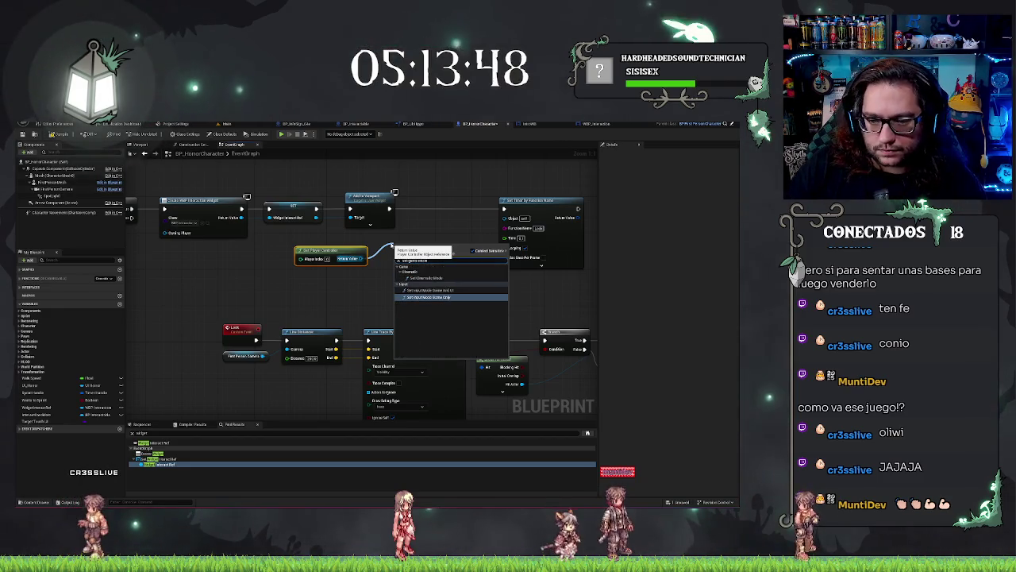
{"action": "left_click", "coordinate": [458, 291]}
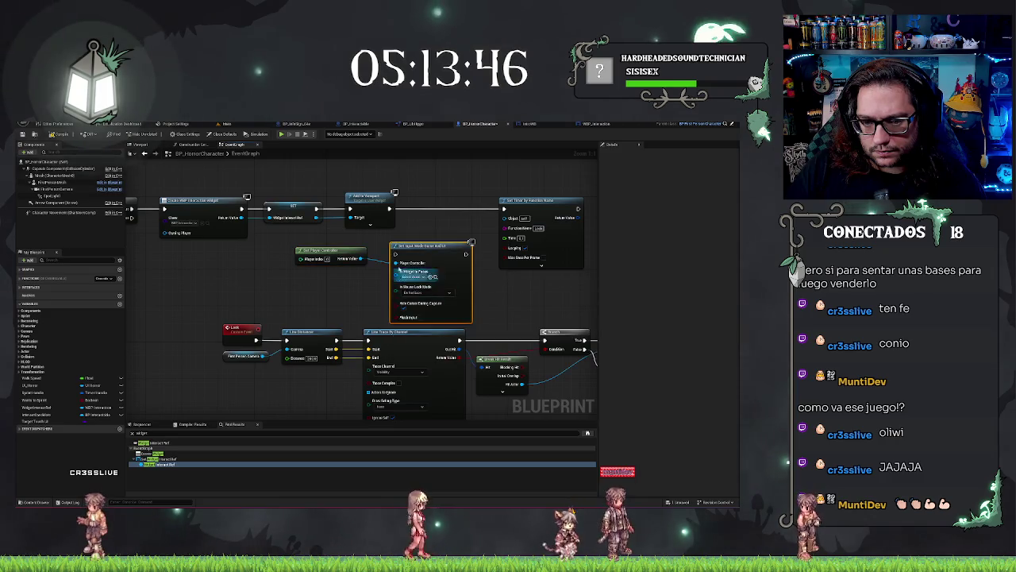
{"action": "mouse_move", "coordinate": [421, 246]}
{"action": "left_mouse_down"}
{"action": "mouse_move", "coordinate": [441, 201]}
{"action": "mouse_move", "coordinate": [414, 209]}
{"action": "left_mouse_up"}
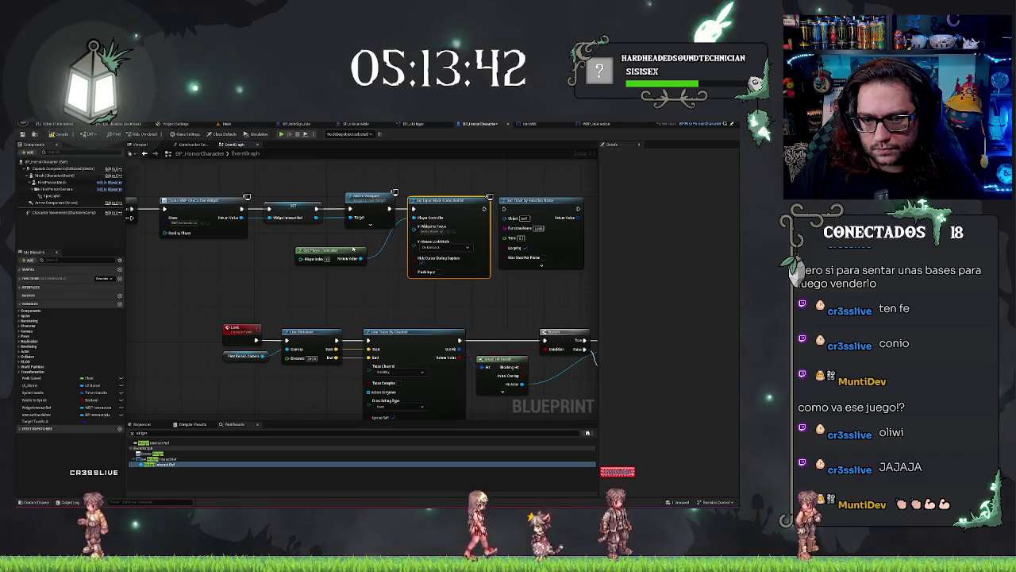
Add Set Show Mouse Cursor from the player controller, insert it into the chain, and return to the level.
{"action": "left_click_drag", "start_coordinate": [361, 259], "coordinate": [383, 278]}
{"action": "type", "text": "mouse"}
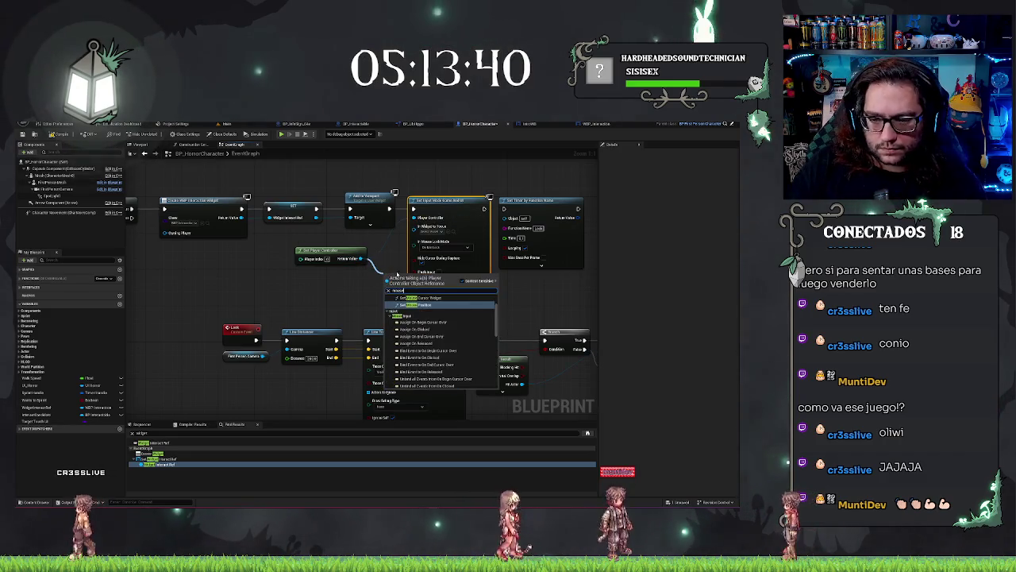
{"action": "scroll", "coordinate": [506, 355], "scroll_direction": "down", "scroll_amount": 12}
{"action": "scroll", "coordinate": [415, 242], "scroll_direction": "up", "scroll_amount": 12}
{"action": "scroll", "coordinate": [421, 263], "scroll_direction": "down", "scroll_amount": 12}
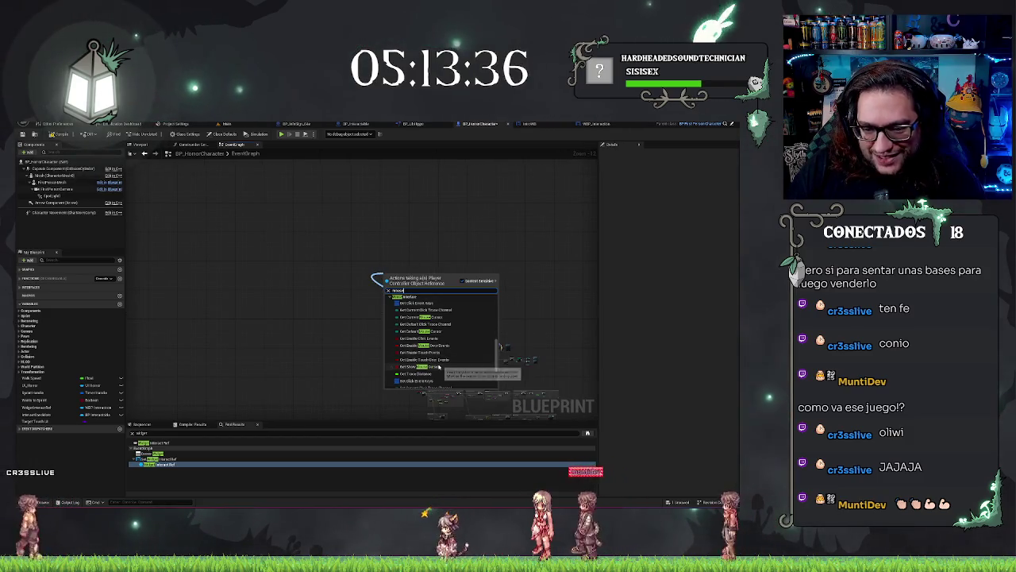
{"action": "scroll", "coordinate": [433, 361], "scroll_direction": "down", "scroll_amount": 3}
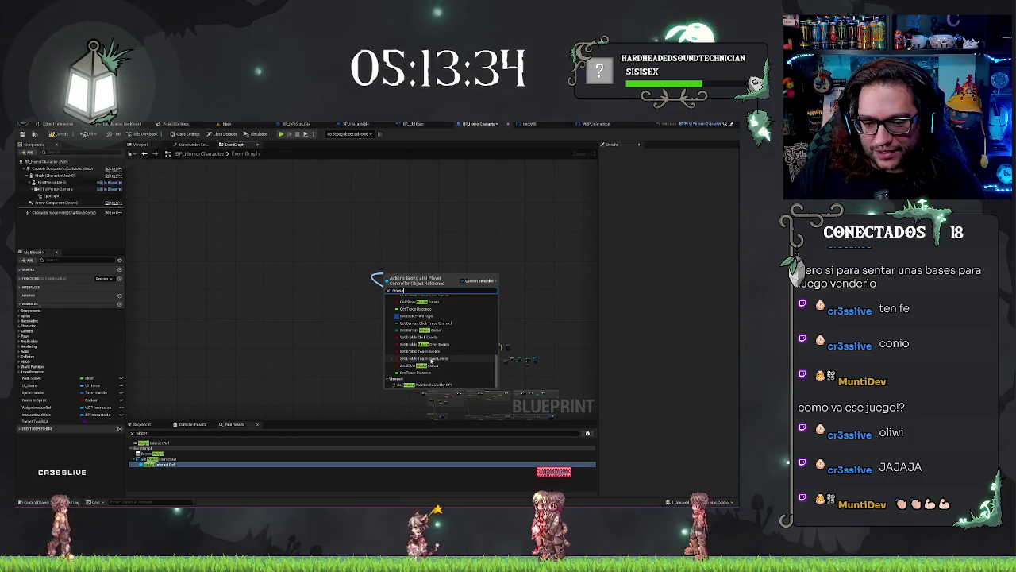
{"action": "left_click", "coordinate": [429, 368]}
{"action": "scroll", "coordinate": [449, 302], "scroll_direction": "up", "scroll_amount": 6}
{"action": "scroll", "coordinate": [452, 292], "scroll_direction": "up", "scroll_amount": 5}
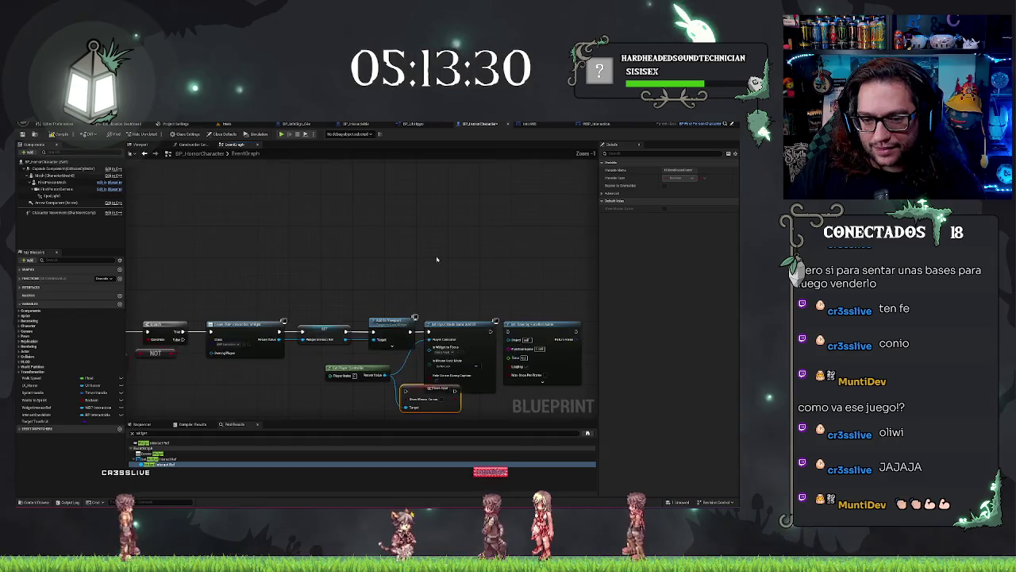
{"action": "left_click_drag", "start_coordinate": [512, 256], "coordinate": [518, 285]}
{"action": "left_click_drag", "start_coordinate": [485, 236], "coordinate": [534, 237]}
{"action": "mouse_move", "coordinate": [363, 316]}
{"action": "left_mouse_down"}
{"action": "mouse_move", "coordinate": [459, 236]}
{"action": "mouse_move", "coordinate": [515, 236]}
{"action": "left_mouse_up"}
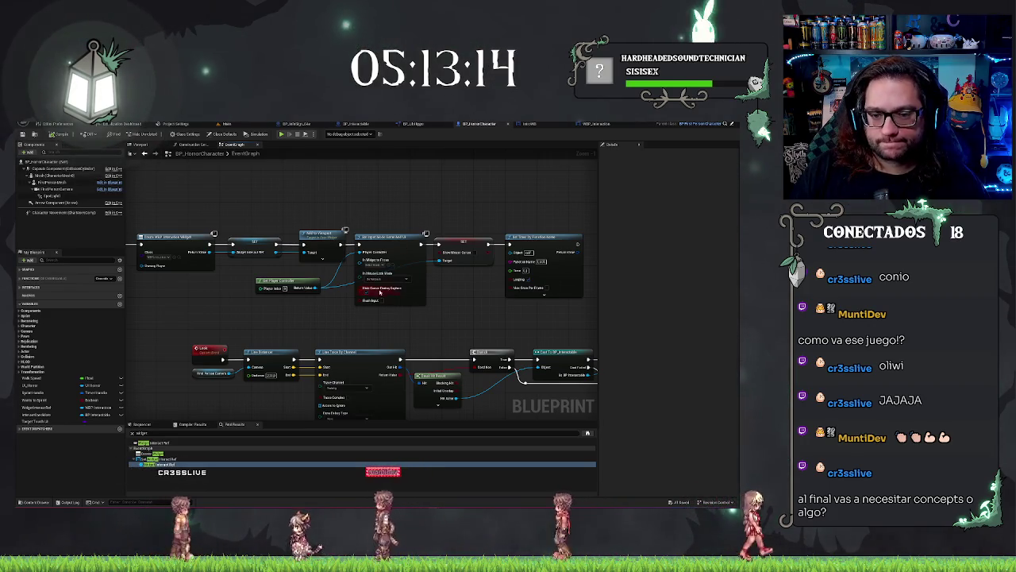
{"action": "left_click_drag", "start_coordinate": [436, 205], "coordinate": [400, 206]}
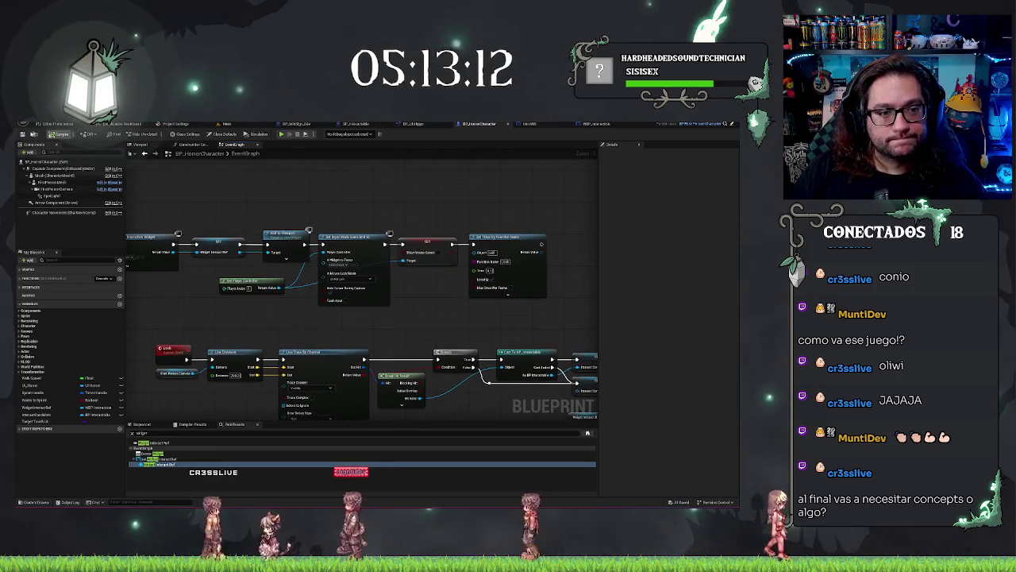
{"action": "left_click", "coordinate": [227, 125]}
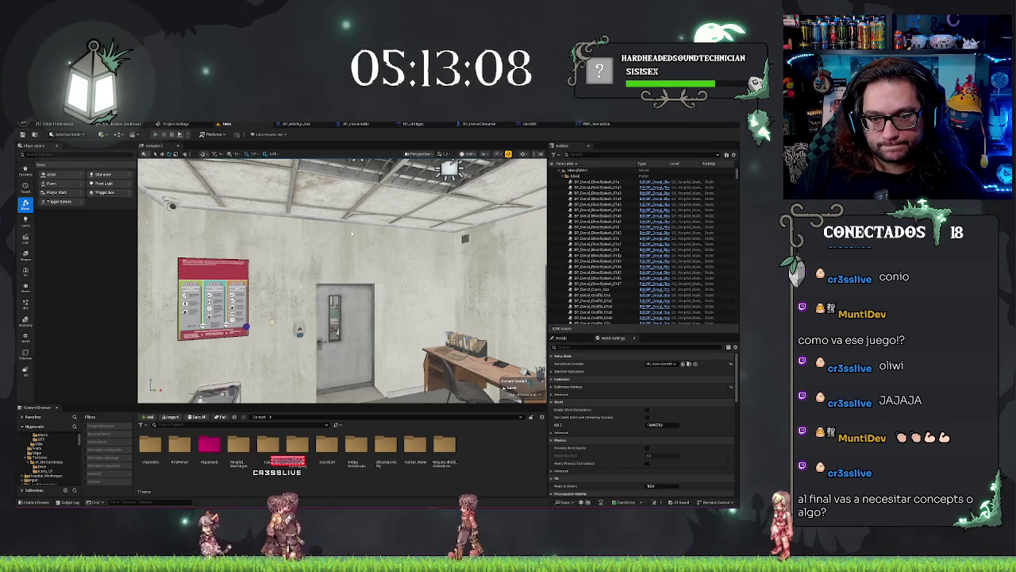
Play-test the level briefly, then switch to the WBP_Interaction widget blueprint.
{"action": "key", "text": "alt+p"}
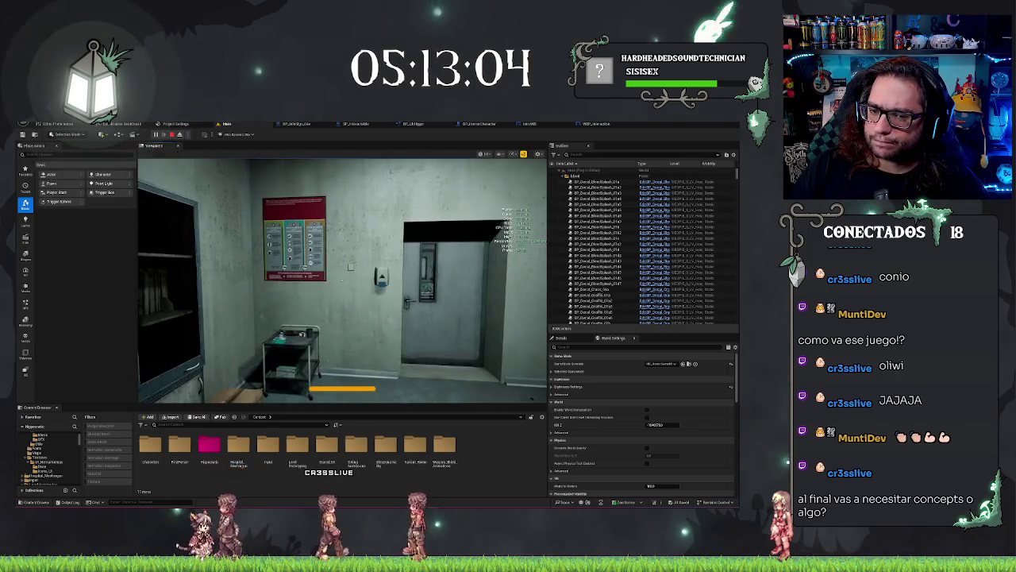
{"action": "key", "text": "Escape"}
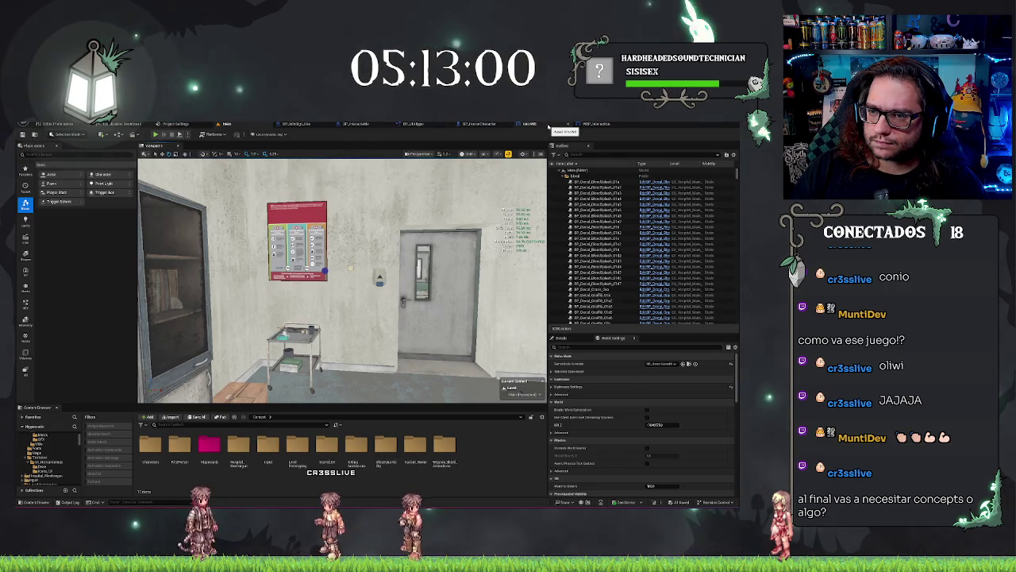
{"action": "left_click", "coordinate": [608, 126]}
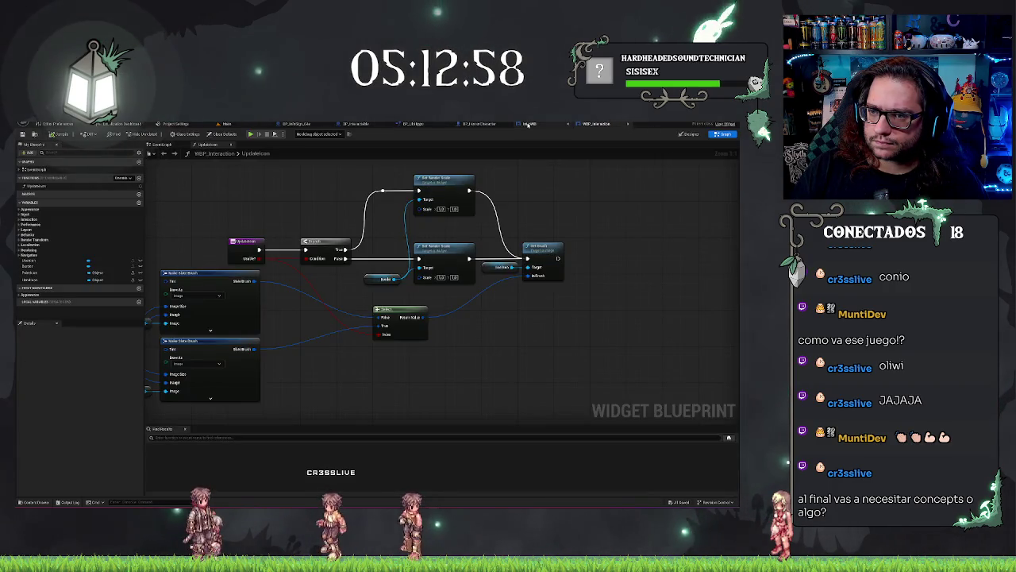
Replace Set Input Mode Game And UI with Set Input Mode Game Only in BP_HorrorCharacter's chain.
{"action": "left_click", "coordinate": [529, 125]}
{"action": "left_click", "coordinate": [479, 125]}
{"action": "scroll", "coordinate": [397, 195], "scroll_direction": "up", "scroll_amount": 1}
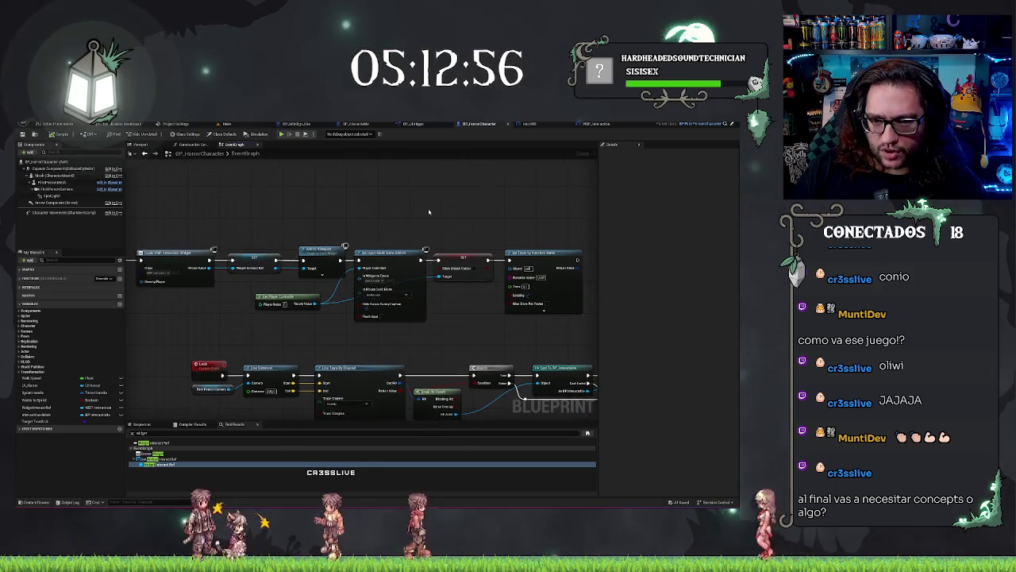
{"action": "left_click", "coordinate": [383, 270]}
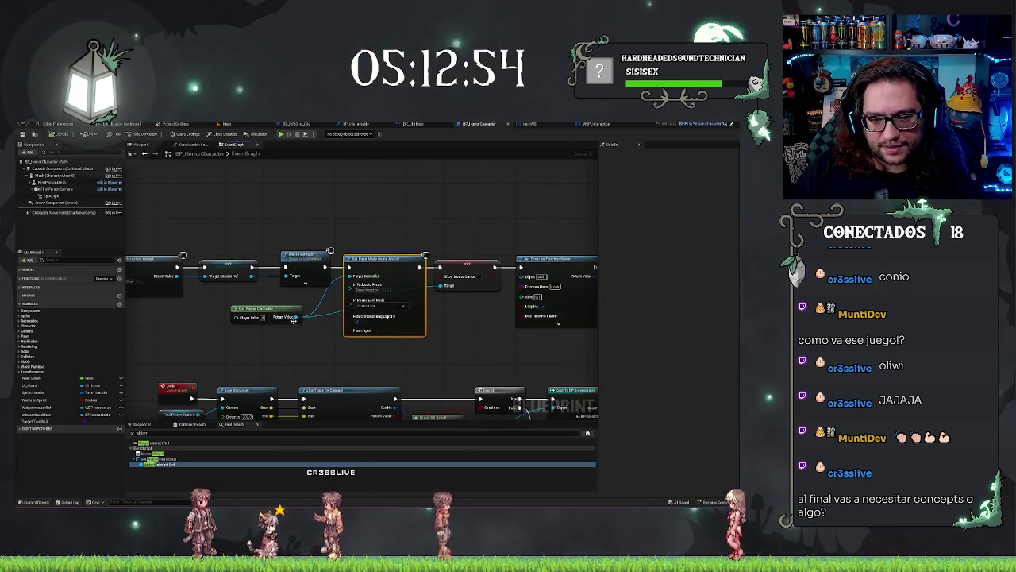
{"action": "key", "text": "Delete"}
{"action": "left_click_drag", "start_coordinate": [296, 317], "coordinate": [335, 298]}
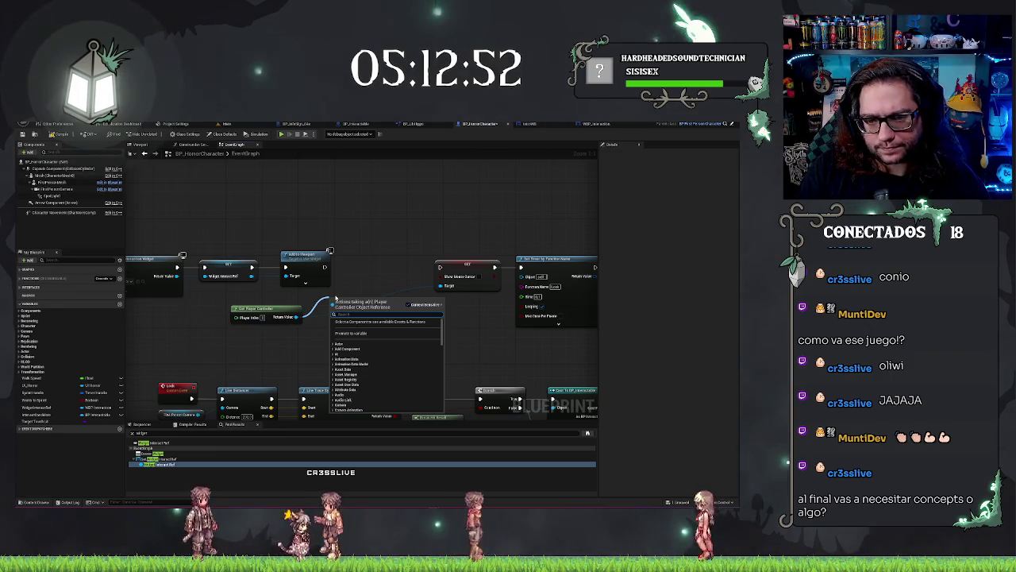
{"action": "type", "text": "game onl"}
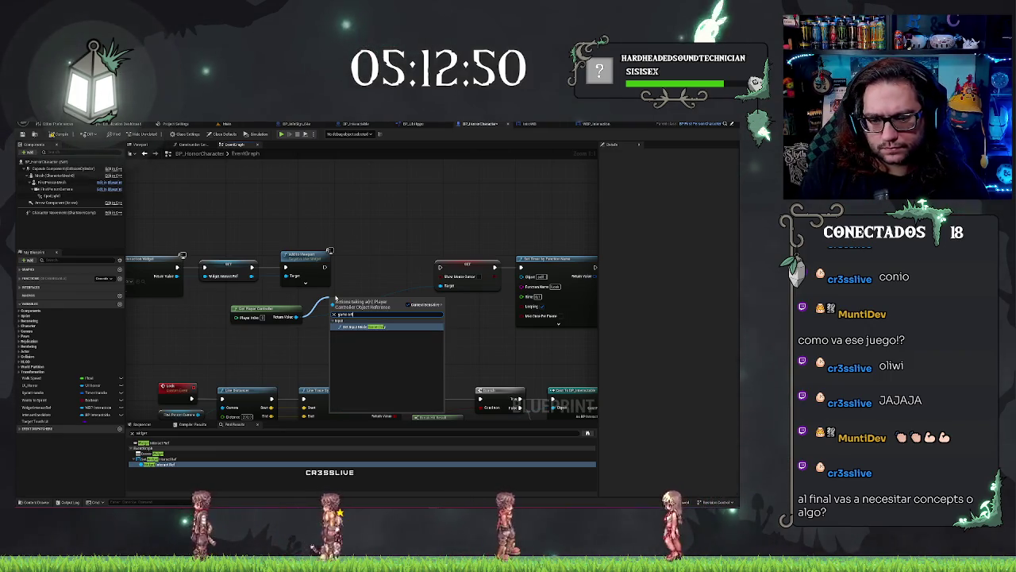
{"action": "left_click", "coordinate": [362, 326]}
{"action": "left_click_drag", "start_coordinate": [367, 298], "coordinate": [390, 263]}
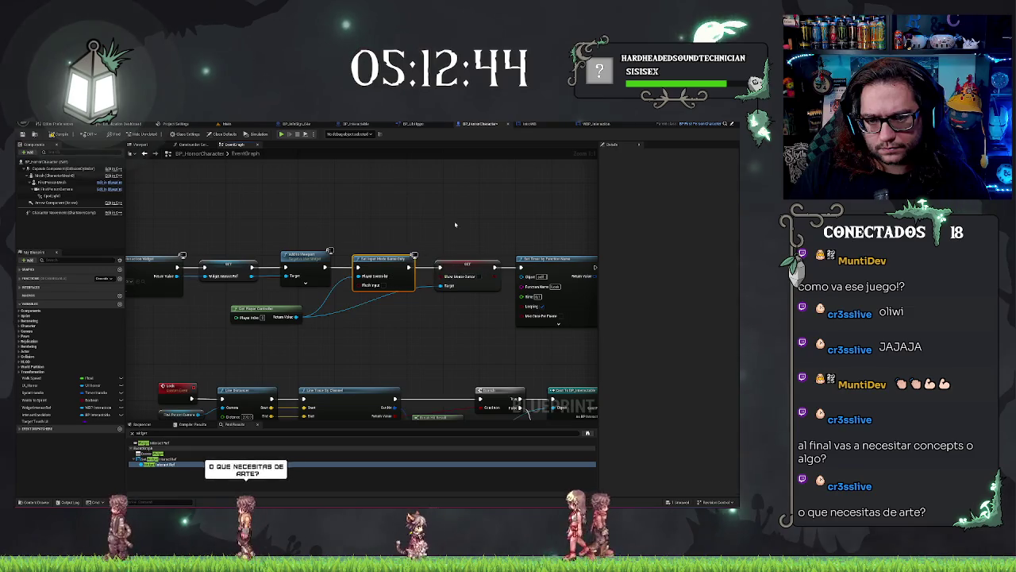
Save BP_HorrorCharacter and return to the Main level.
{"action": "left_click", "coordinate": [52, 133]}
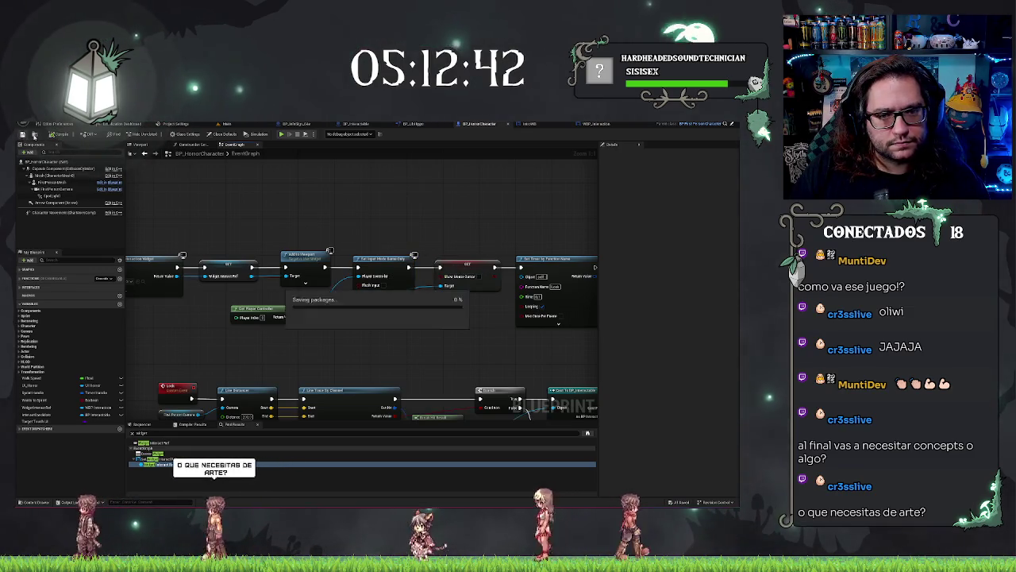
{"action": "left_click", "coordinate": [464, 283]}
{"action": "left_click", "coordinate": [460, 307]}
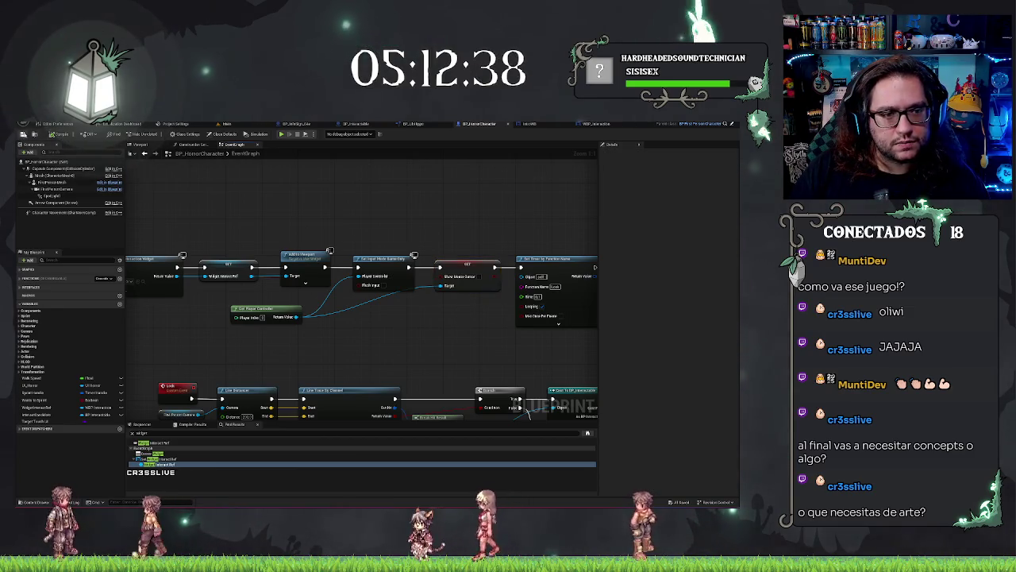
{"action": "left_click", "coordinate": [230, 124]}
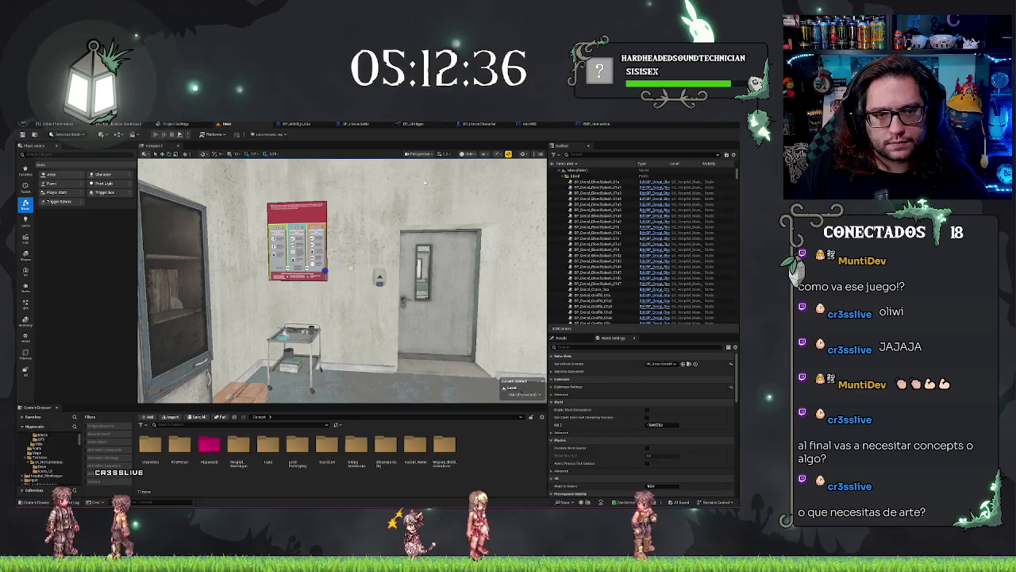
{"action": "key", "text": "alt+p"}
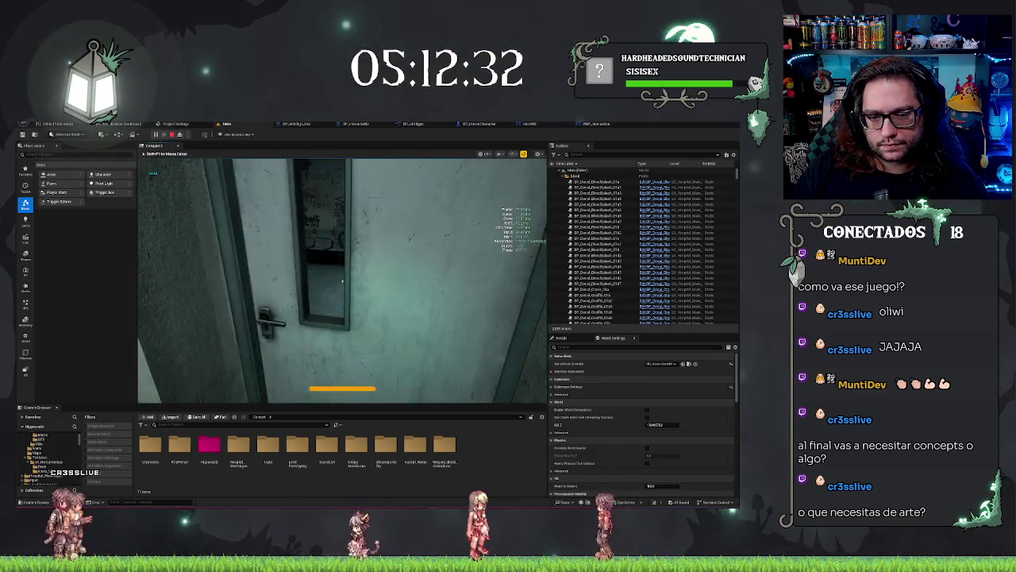
{"action": "key", "text": "Escape"}
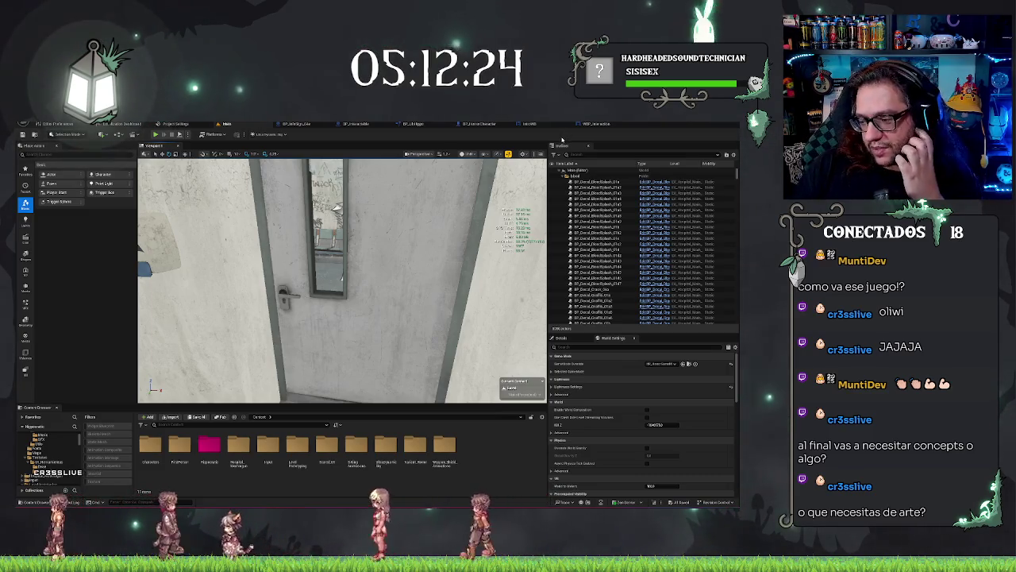
{"action": "mouse_move", "coordinate": [493, 302]}
{"action": "left_mouse_down"}
{"action": "mouse_move", "coordinate": [481, 327]}
{"action": "mouse_move", "coordinate": [270, 294]}
{"action": "mouse_move", "coordinate": [215, 298]}
{"action": "mouse_move", "coordinate": [279, 242]}
{"action": "left_mouse_up"}
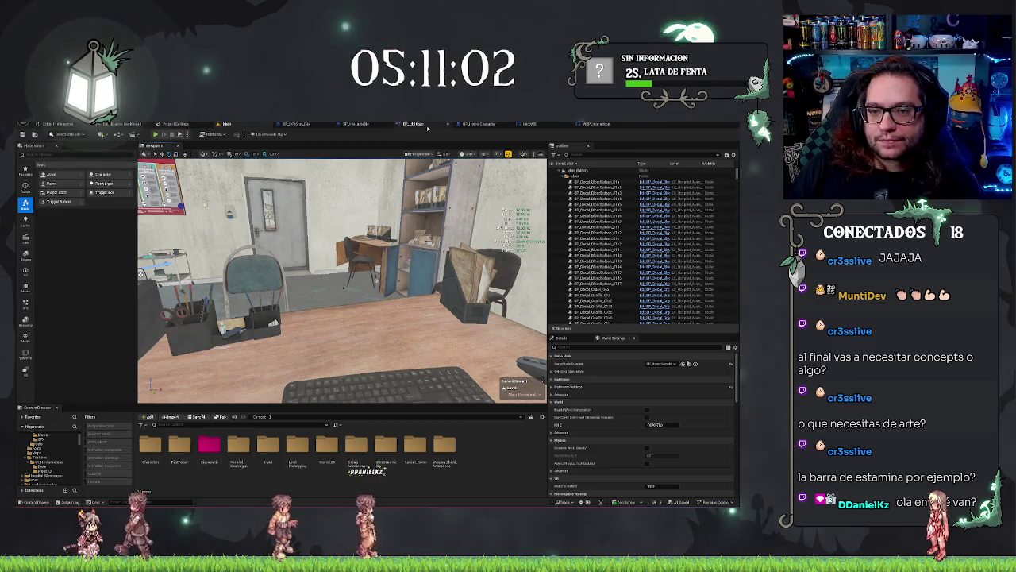
Add a PointIcon variable node to the WBP_Interaction UpdateIcon graph.
{"action": "left_click", "coordinate": [598, 125]}
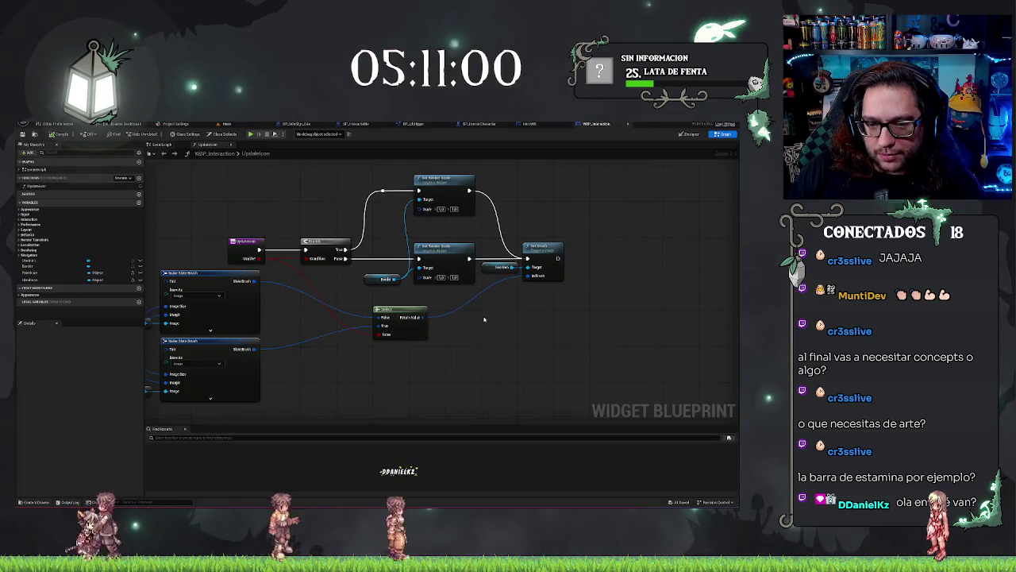
{"action": "left_click", "coordinate": [381, 274]}
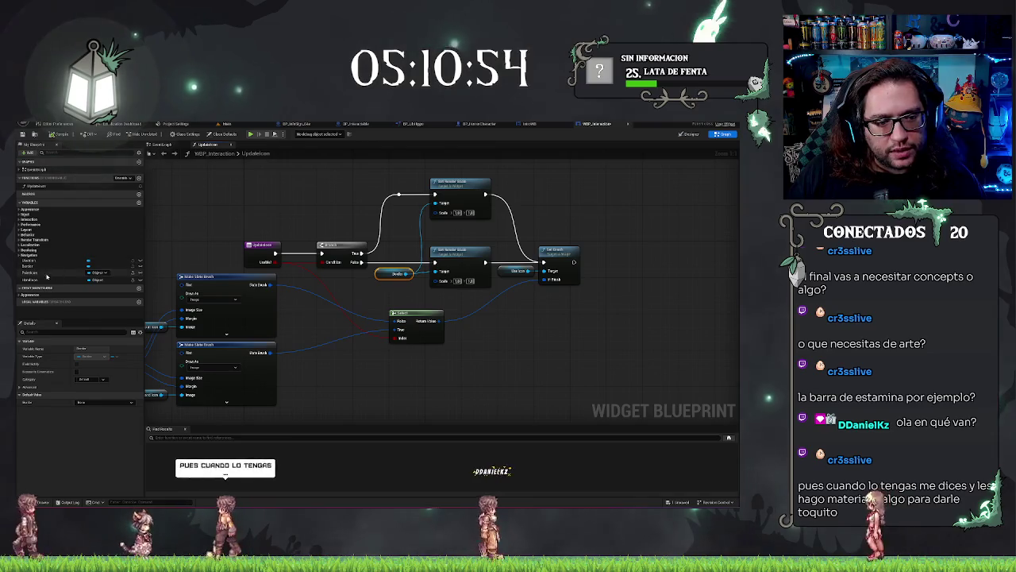
{"action": "mouse_move", "coordinate": [33, 272]}
{"action": "left_mouse_down"}
{"action": "mouse_move", "coordinate": [377, 287]}
{"action": "mouse_move", "coordinate": [442, 273]}
{"action": "mouse_move", "coordinate": [467, 300]}
{"action": "left_mouse_up"}
{"action": "type", "text": "set"}
{"action": "type", "text": "rcol"}
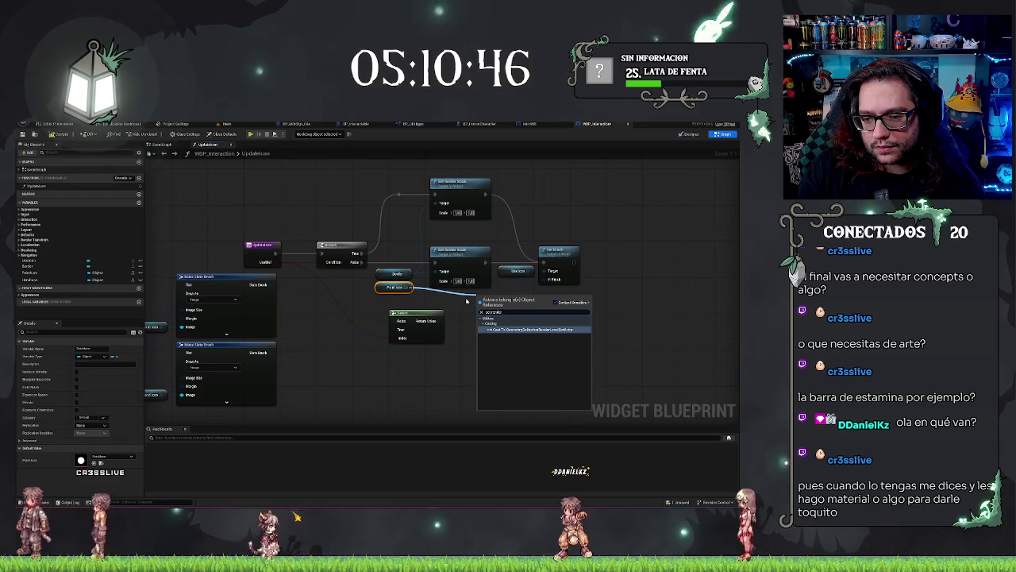
{"action": "key", "text": "BackSpace"}
{"action": "key", "text": "BackSpace"}
{"action": "key", "text": "BackSpace"}
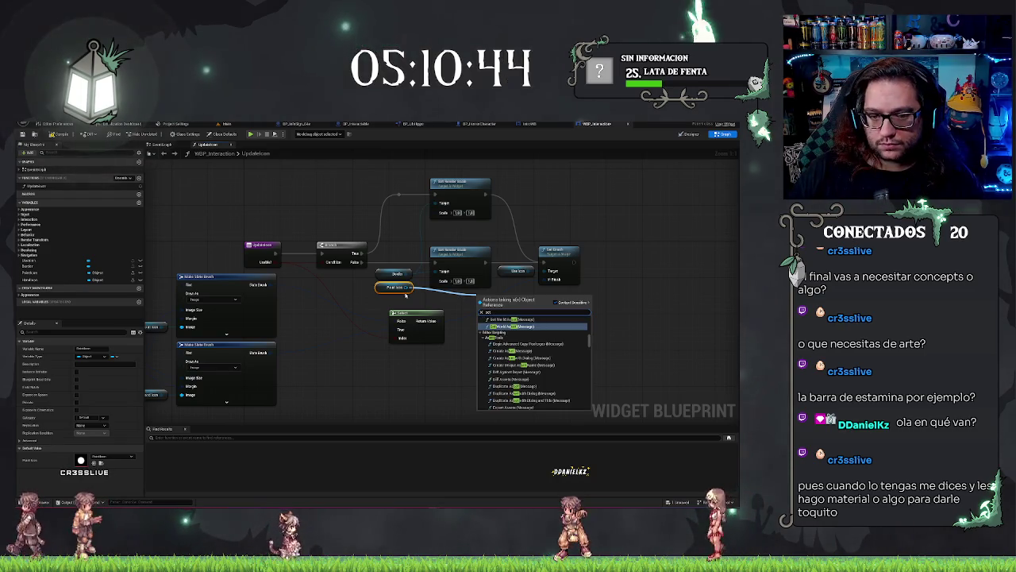
{"action": "left_click_drag", "start_coordinate": [342, 306], "coordinate": [362, 306]}
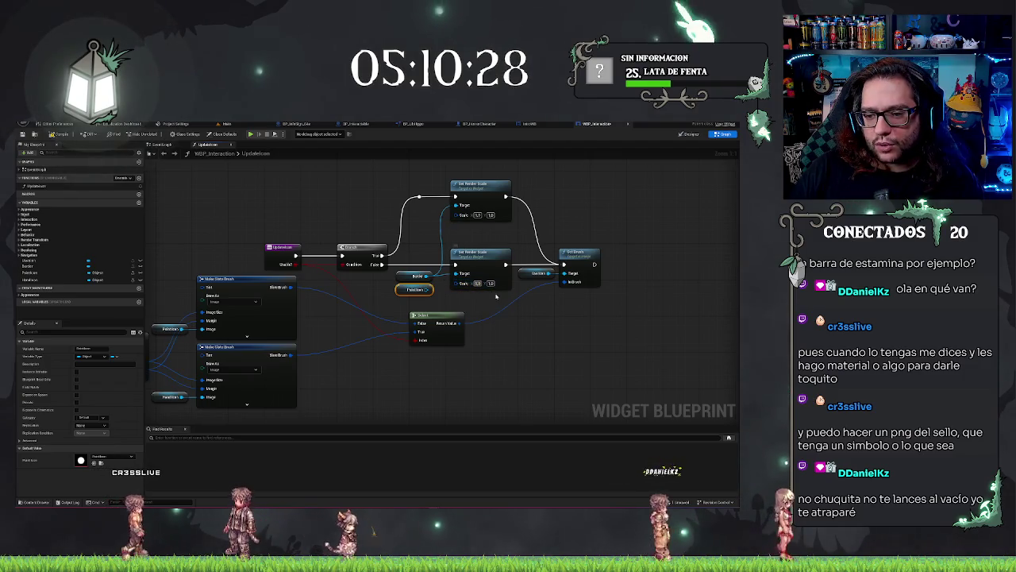
Edit the Scale values on the lower and upper Set Render Scale nodes.
{"action": "left_click", "coordinate": [489, 284]}
{"action": "left_click", "coordinate": [531, 294]}
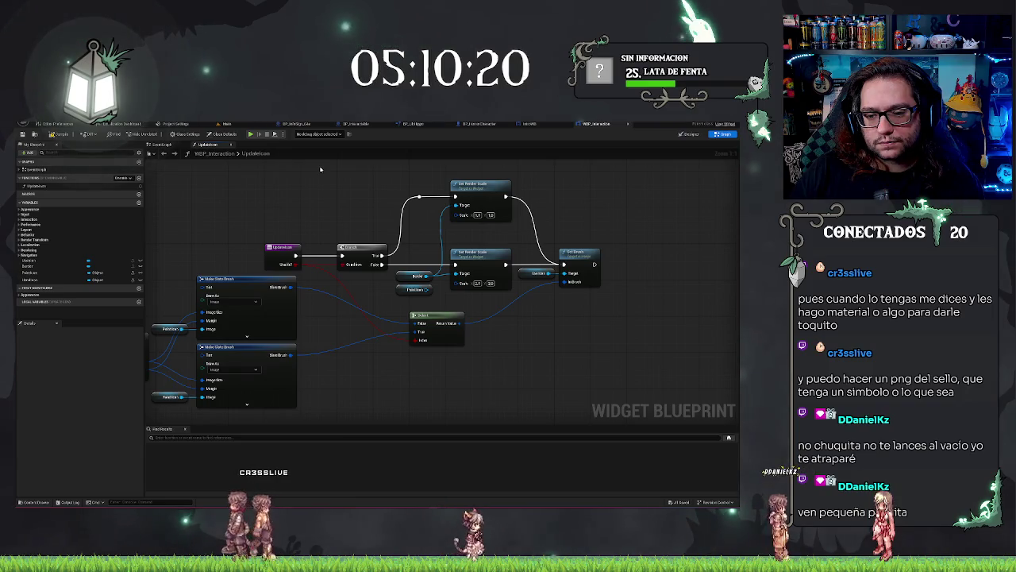
{"action": "left_click_drag", "start_coordinate": [345, 313], "coordinate": [356, 311]}
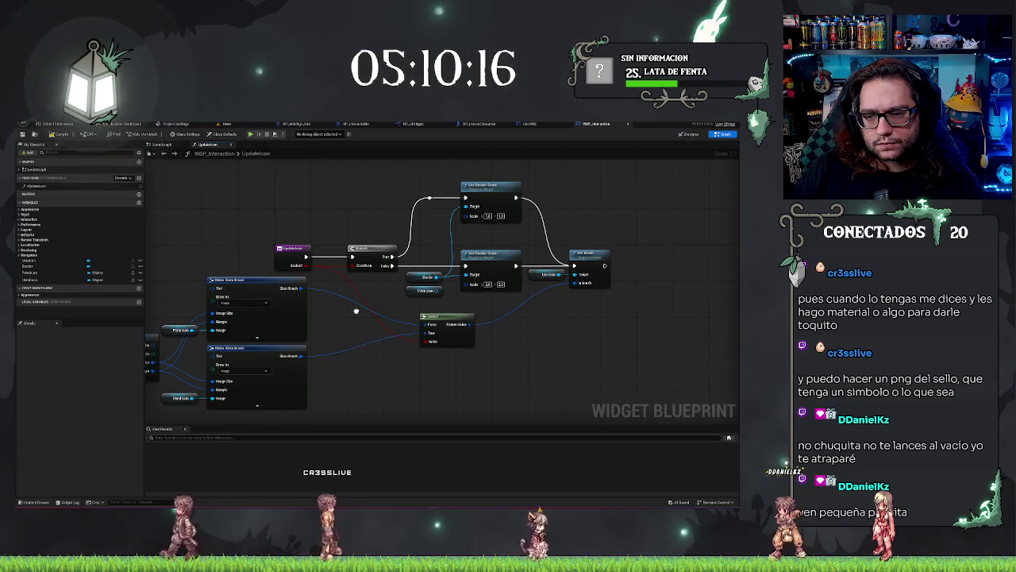
{"action": "left_click", "coordinate": [487, 284]}
{"action": "left_click", "coordinate": [487, 216]}
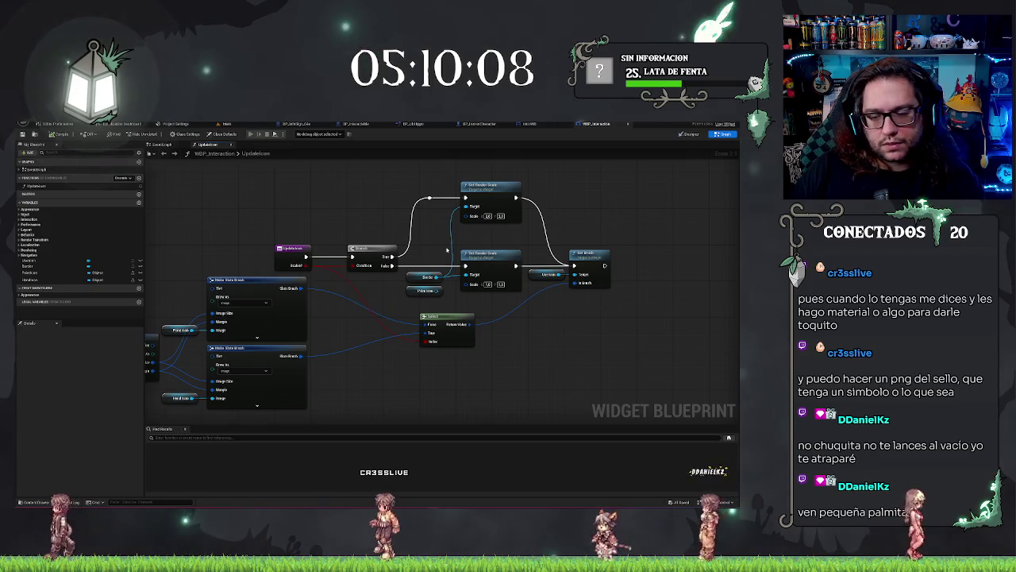
{"action": "key", "text": "alt+p"}
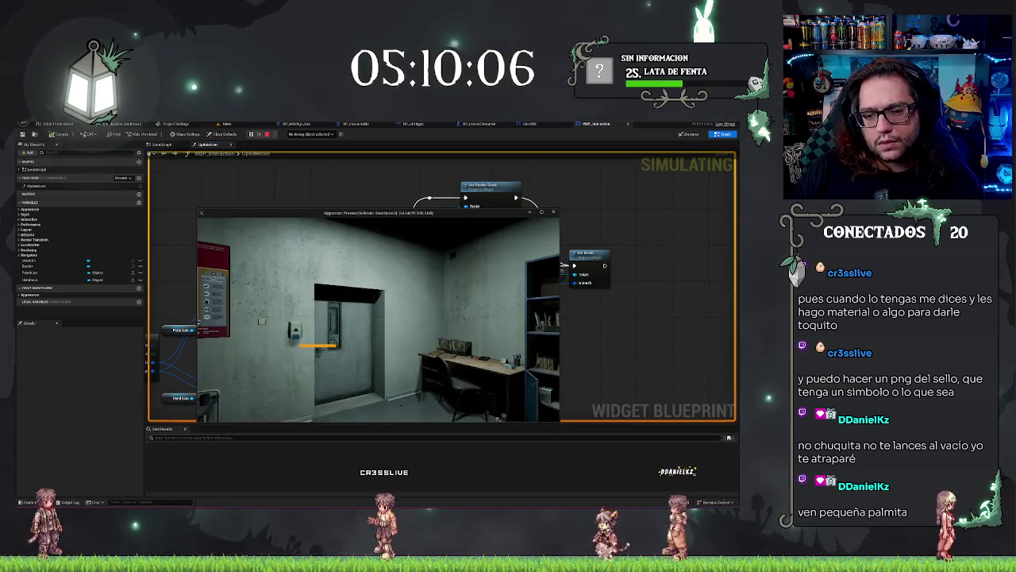
{"action": "key", "text": "w"}
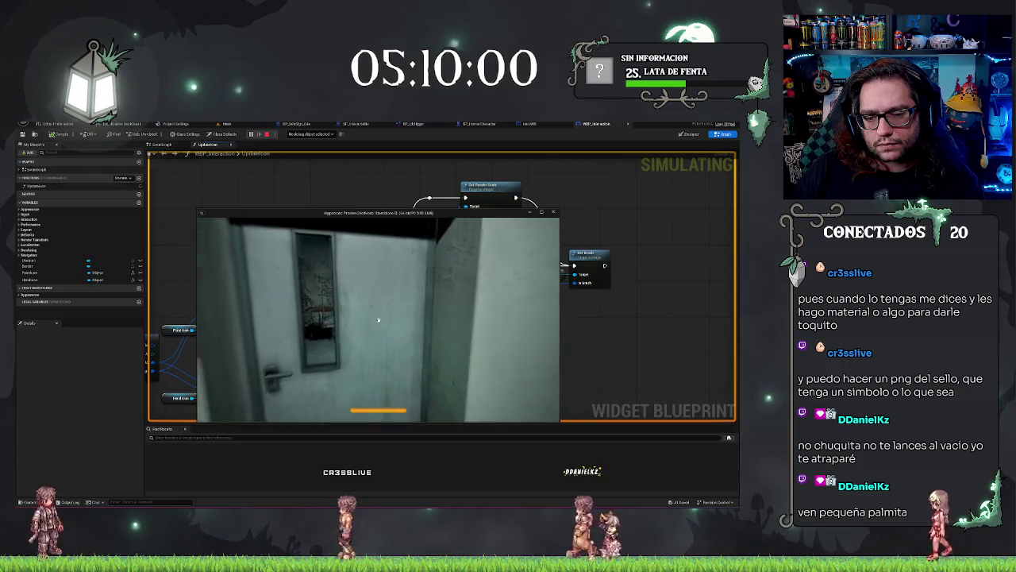
{"action": "key", "text": "e"}
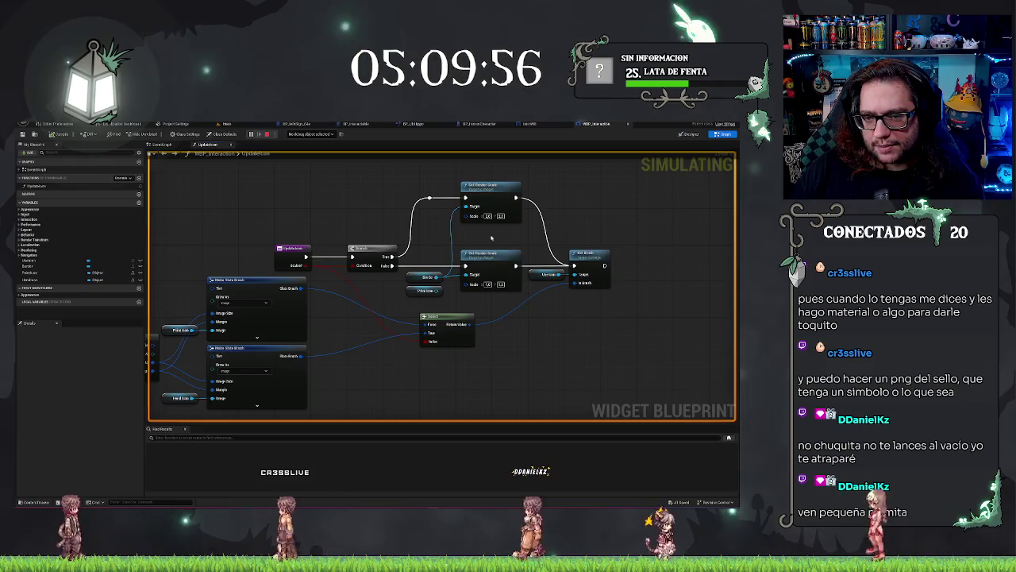
{"action": "left_click", "coordinate": [559, 212]}
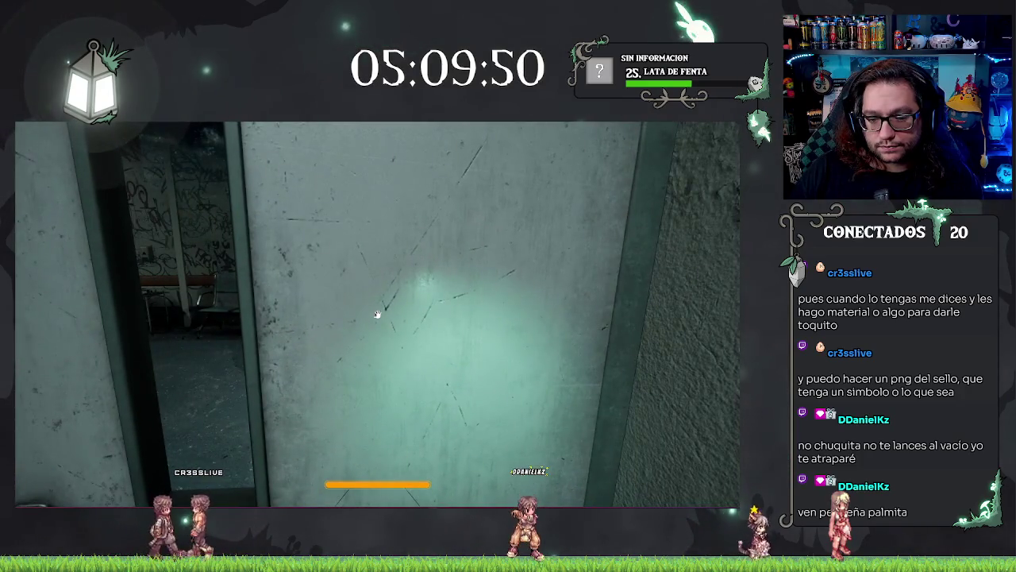
{"action": "key", "text": "Escape"}
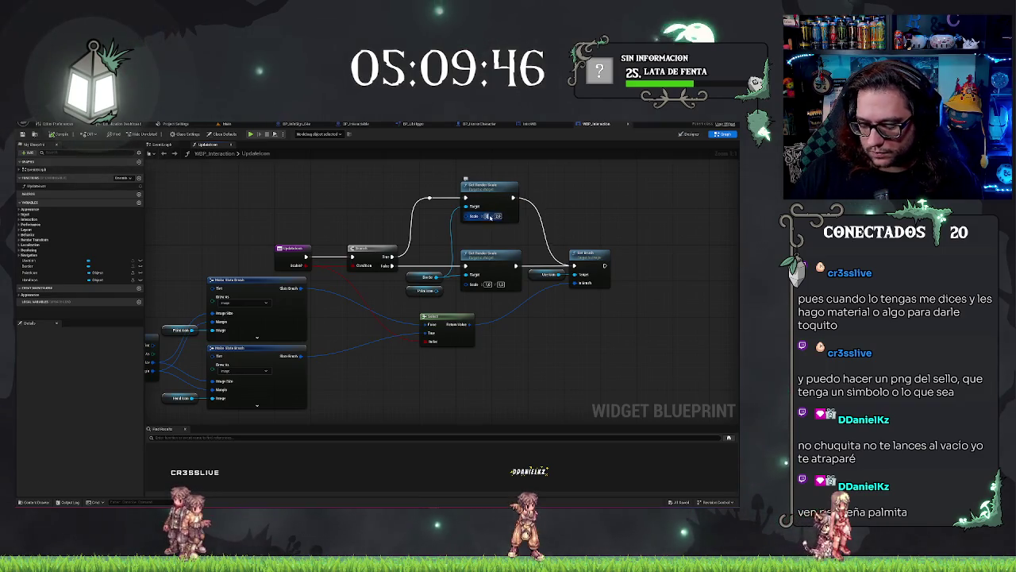
Add a Set Brush node from the upper Set Render Scale's Scales pin.
{"action": "left_click_drag", "start_coordinate": [360, 320], "coordinate": [475, 314]}
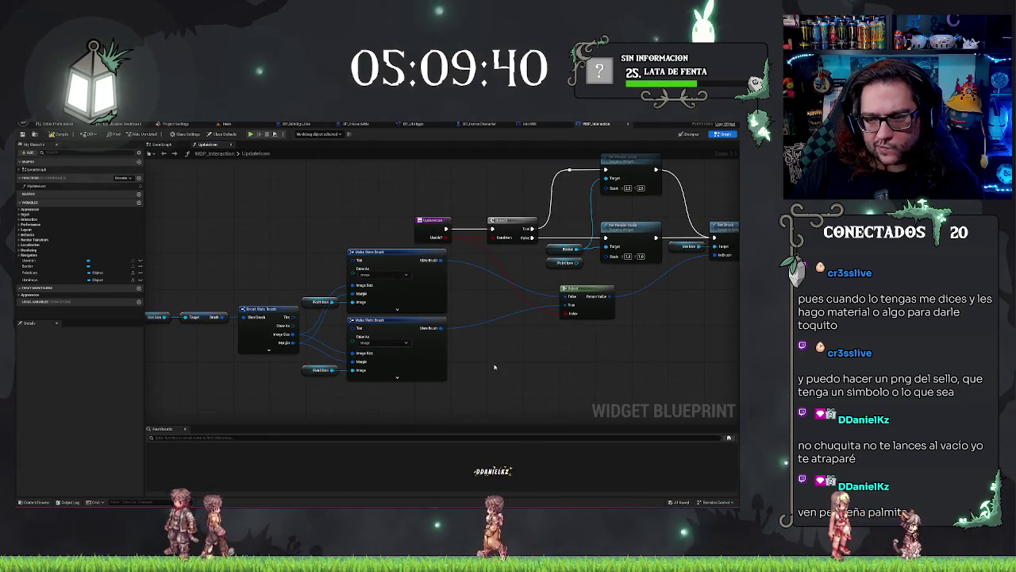
{"action": "left_click_drag", "start_coordinate": [494, 358], "coordinate": [386, 357]}
{"action": "left_click_drag", "start_coordinate": [463, 244], "coordinate": [545, 294]}
{"action": "type", "text": "setbrush"}
{"action": "key", "text": "Return"}
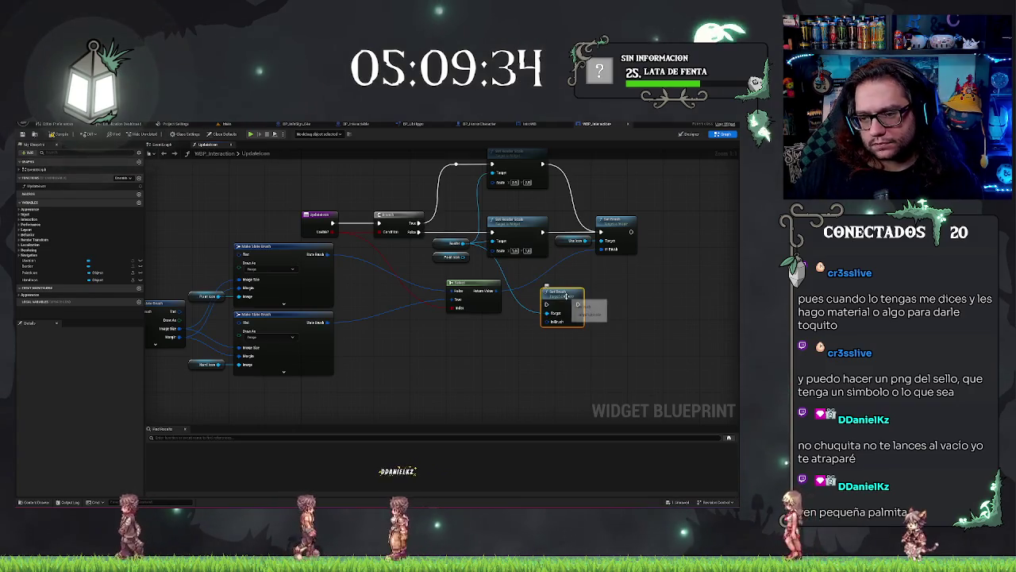
{"action": "left_click", "coordinate": [567, 270]}
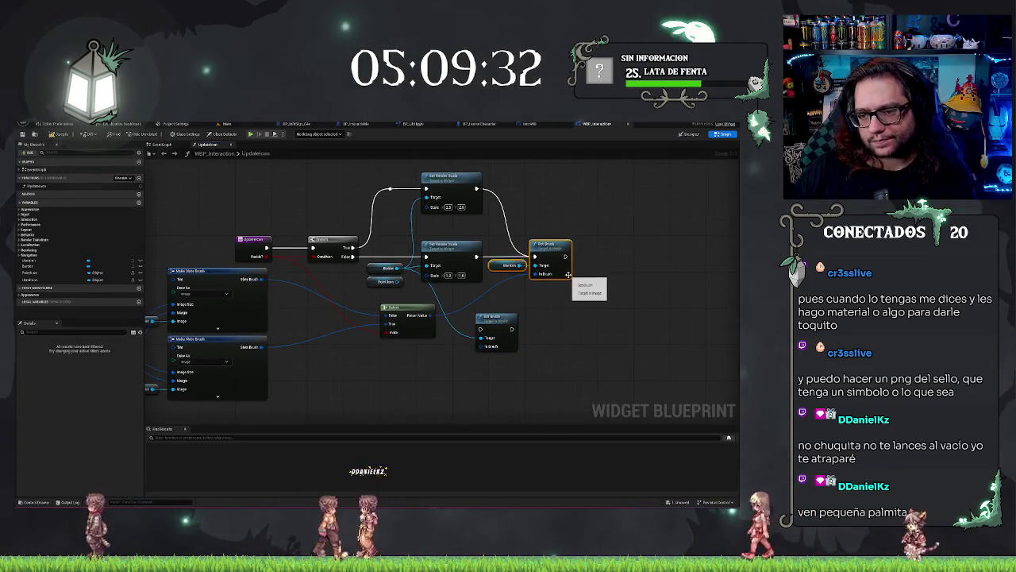
{"action": "left_click_drag", "start_coordinate": [536, 240], "coordinate": [572, 238]}
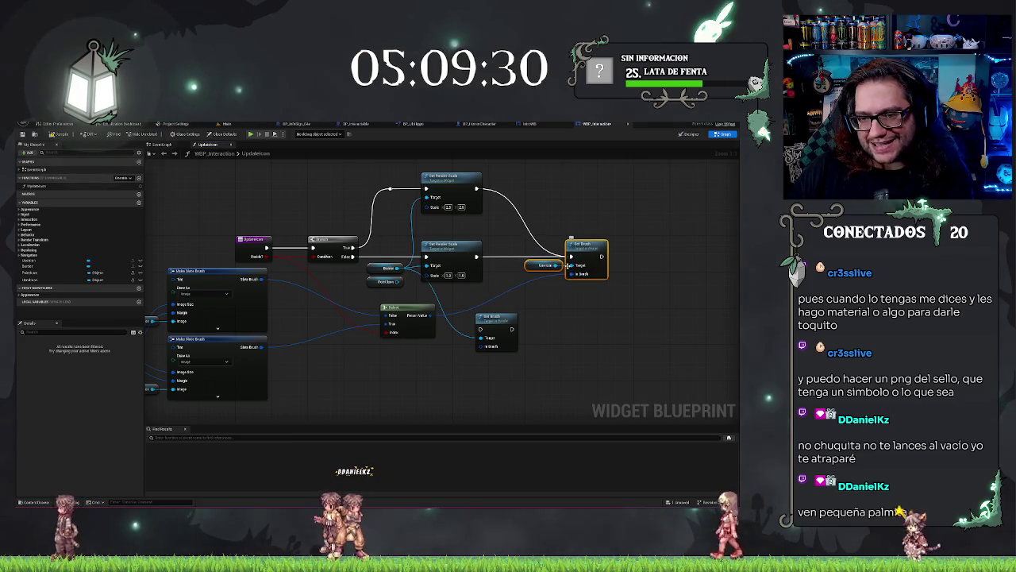
{"action": "mouse_move", "coordinate": [495, 320]}
{"action": "left_mouse_down"}
{"action": "mouse_move", "coordinate": [501, 157]}
{"action": "mouse_move", "coordinate": [512, 240]}
{"action": "left_mouse_up"}
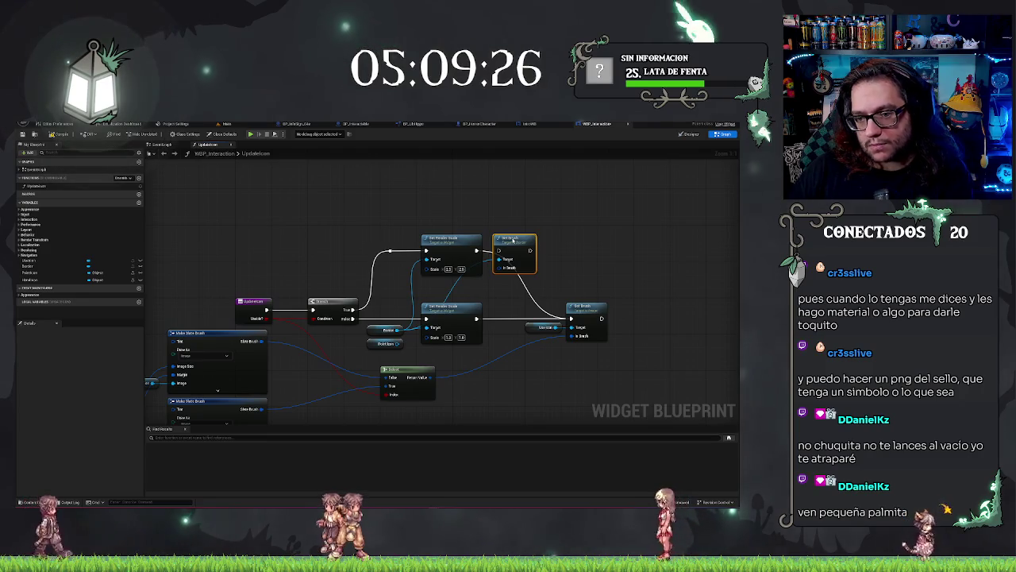
{"action": "left_click_drag", "start_coordinate": [504, 345], "coordinate": [548, 341]}
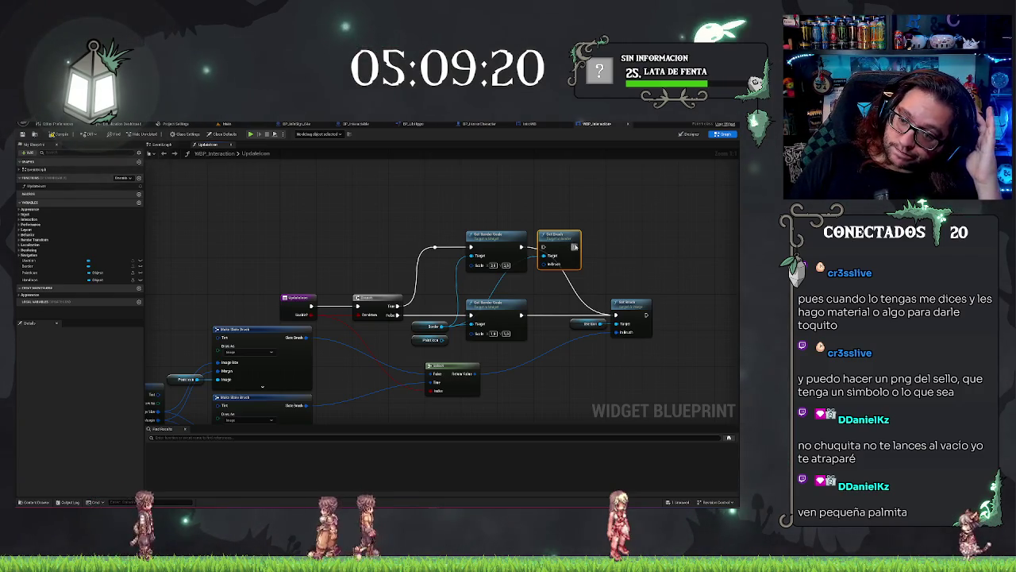
Copy the Set Brush into the lower branch and wire it into the final Set Brush.
{"action": "left_click_drag", "start_coordinate": [544, 247], "coordinate": [539, 248]}
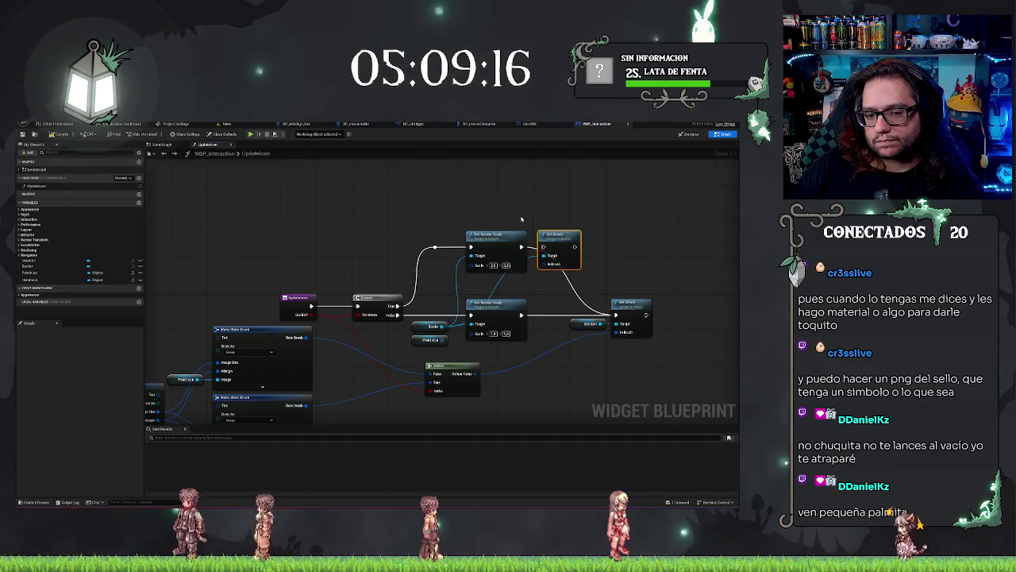
{"action": "left_click_drag", "start_coordinate": [521, 389], "coordinate": [399, 347]}
{"action": "left_click_drag", "start_coordinate": [499, 243], "coordinate": [464, 294]}
{"action": "left_click_drag", "start_coordinate": [508, 262], "coordinate": [562, 262]}
{"action": "left_click", "coordinate": [446, 242]}
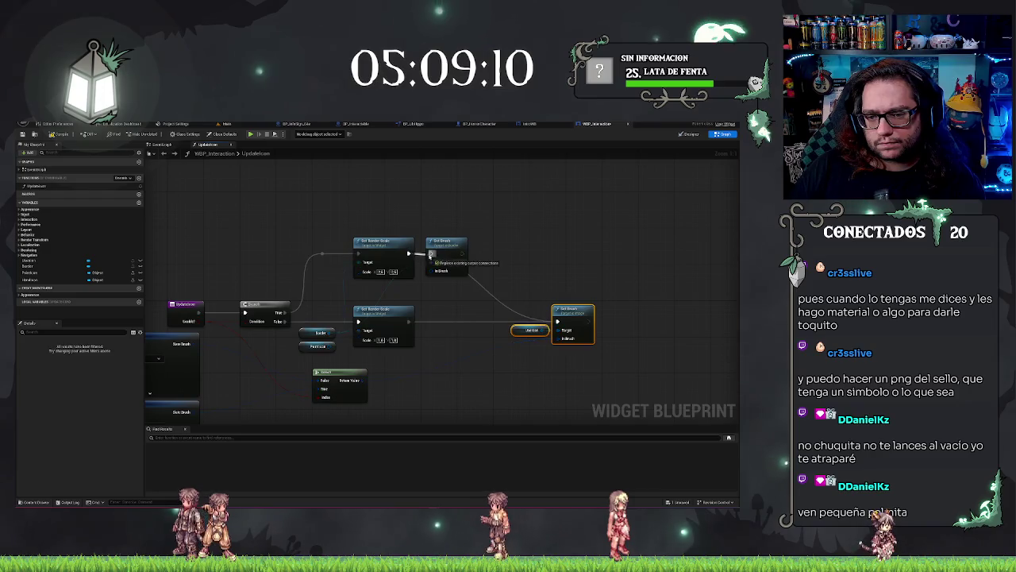
{"action": "left_click", "coordinate": [462, 253], "text": "alt"}
{"action": "key", "text": "ctrl+c"}
{"action": "key", "text": "ctrl+v"}
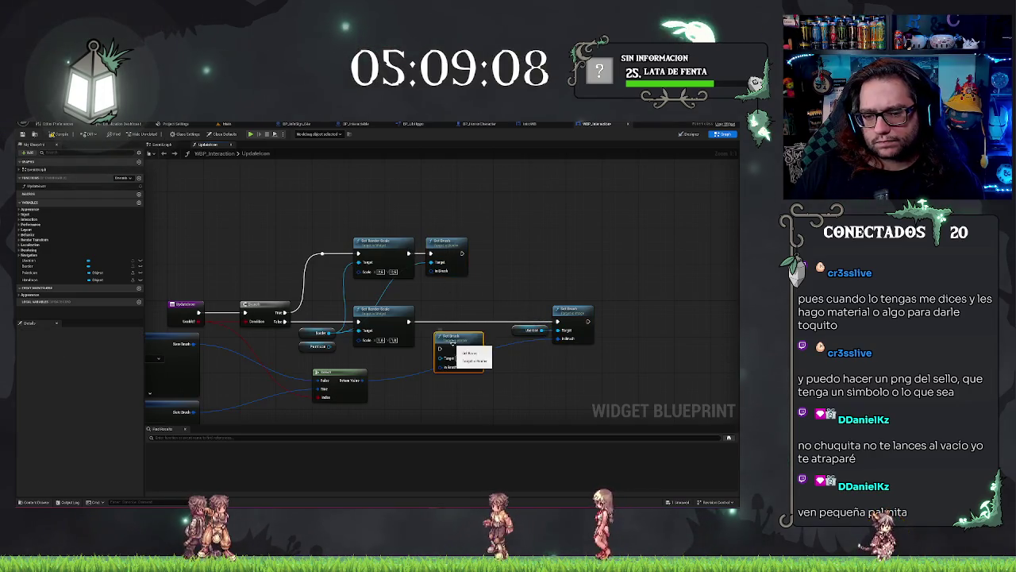
{"action": "mouse_move", "coordinate": [430, 321]}
{"action": "left_mouse_down"}
{"action": "mouse_move", "coordinate": [409, 322]}
{"action": "mouse_move", "coordinate": [556, 320]}
{"action": "left_mouse_up"}
{"action": "mouse_move", "coordinate": [462, 253]}
{"action": "left_mouse_down"}
{"action": "mouse_move", "coordinate": [516, 278]}
{"action": "mouse_move", "coordinate": [556, 321]}
{"action": "left_mouse_up"}
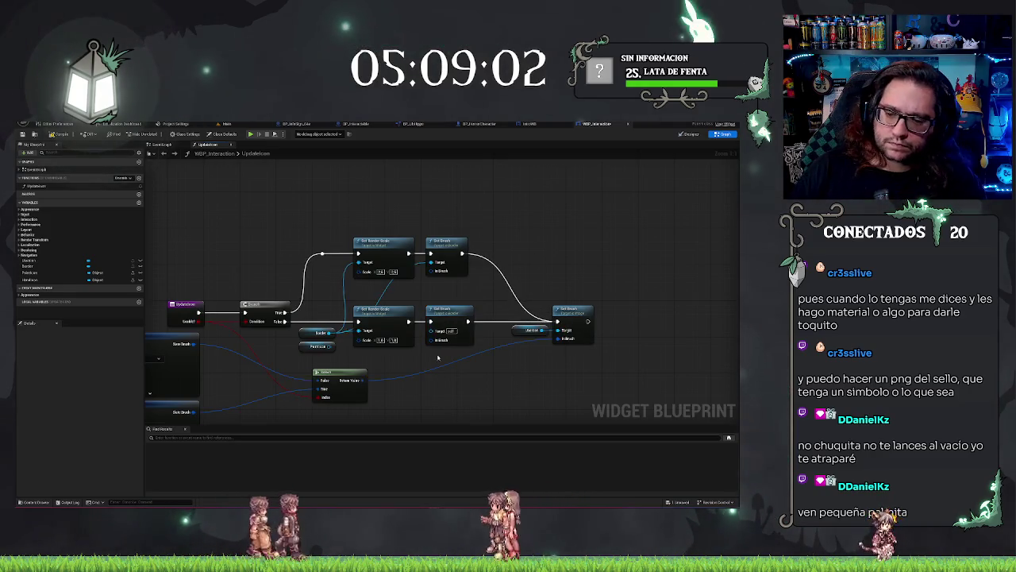
{"action": "mouse_move", "coordinate": [415, 365]}
{"action": "left_mouse_down"}
{"action": "mouse_move", "coordinate": [645, 333]}
{"action": "mouse_move", "coordinate": [679, 301]}
{"action": "left_mouse_up"}
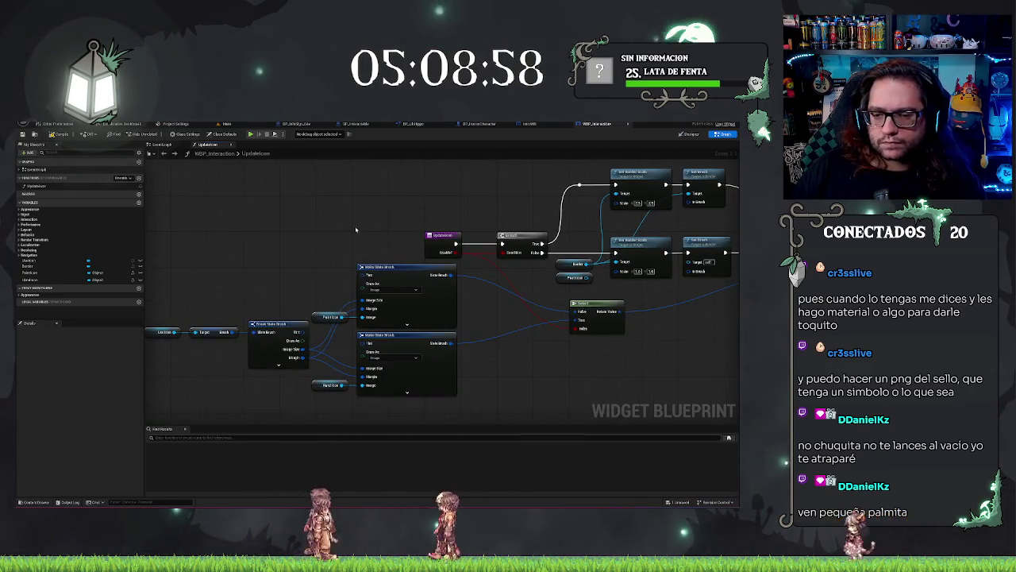
{"action": "left_click_drag", "start_coordinate": [673, 319], "coordinate": [495, 327]}
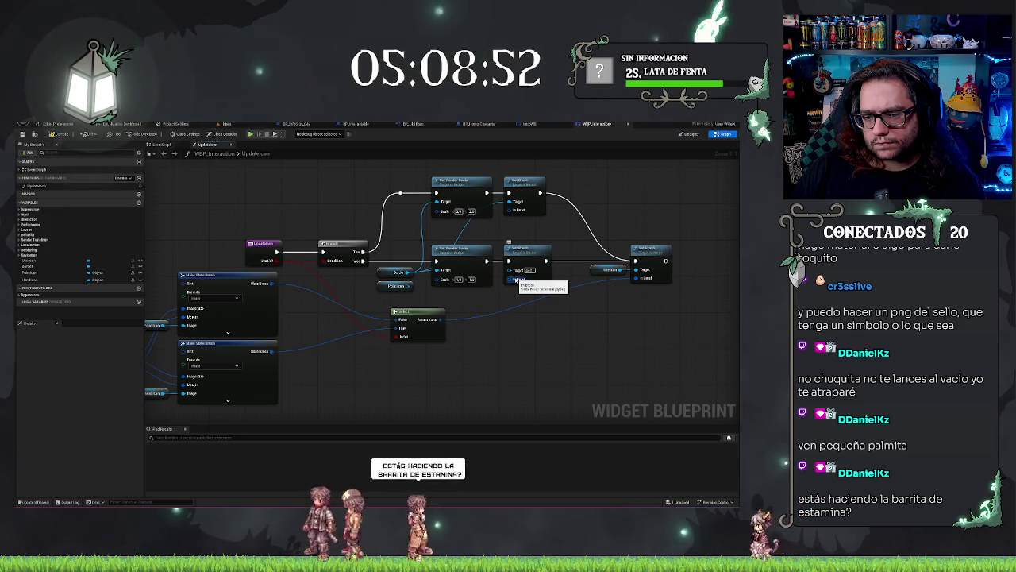
Add a Make Slate Brush node on Set Brush's In Brush pin and duplicate it.
{"action": "left_click_drag", "start_coordinate": [517, 279], "coordinate": [492, 307]}
{"action": "type", "text": "make"}
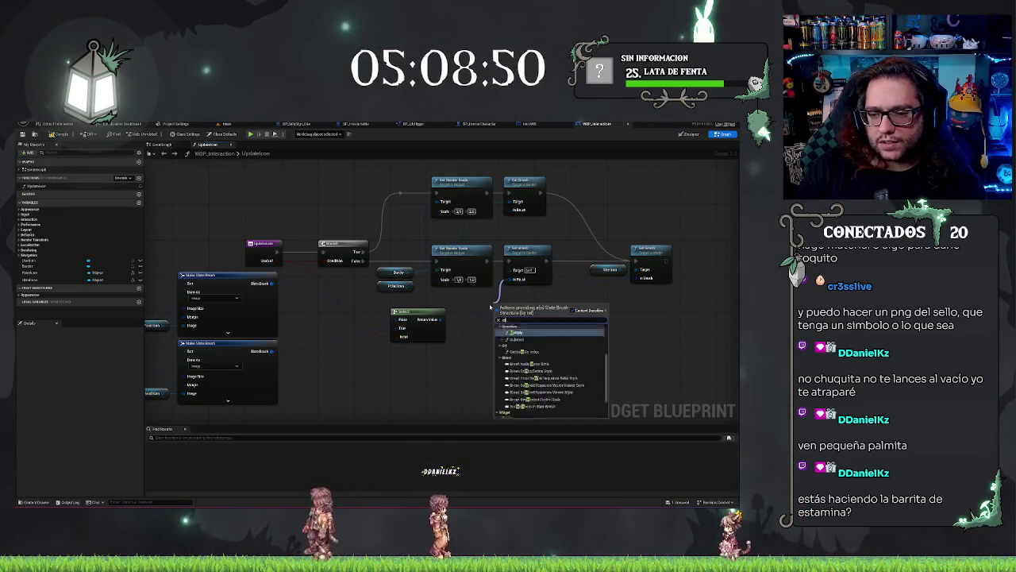
{"action": "key", "text": "Down"}
{"action": "key", "text": "Down"}
{"action": "key", "text": "Down"}
{"action": "key", "text": "Return"}
{"action": "left_click_drag", "start_coordinate": [521, 304], "coordinate": [503, 307]}
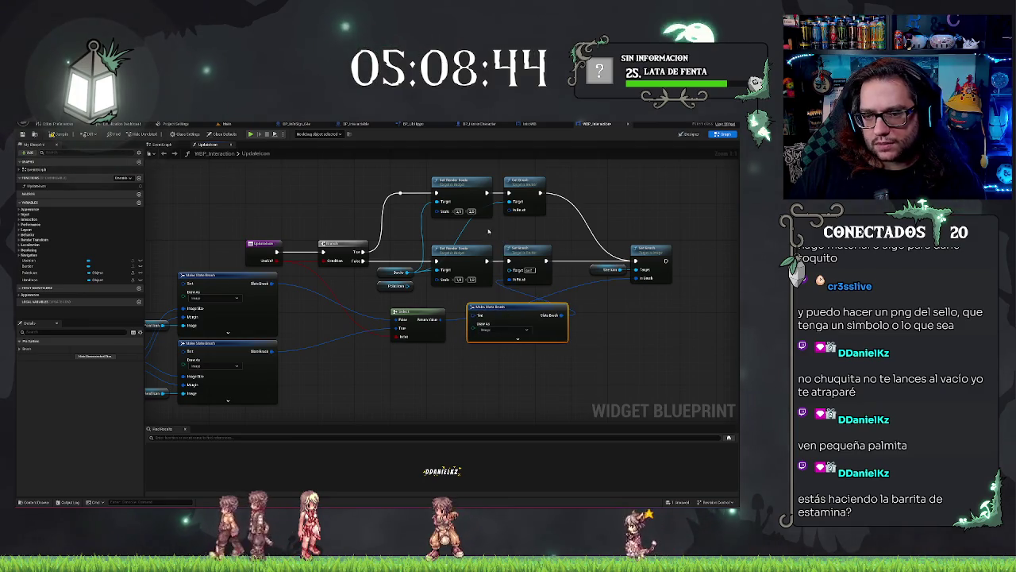
{"action": "key", "text": "ctrl+c"}
{"action": "key", "text": "ctrl+v"}
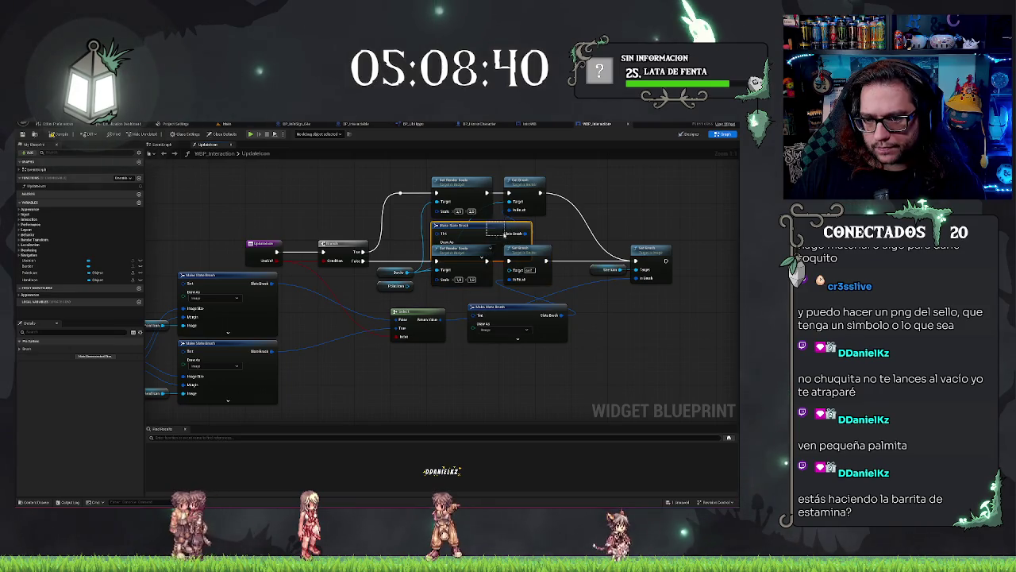
{"action": "mouse_move", "coordinate": [510, 237]}
{"action": "left_mouse_down"}
{"action": "mouse_move", "coordinate": [620, 300]}
{"action": "mouse_move", "coordinate": [630, 321]}
{"action": "left_mouse_up"}
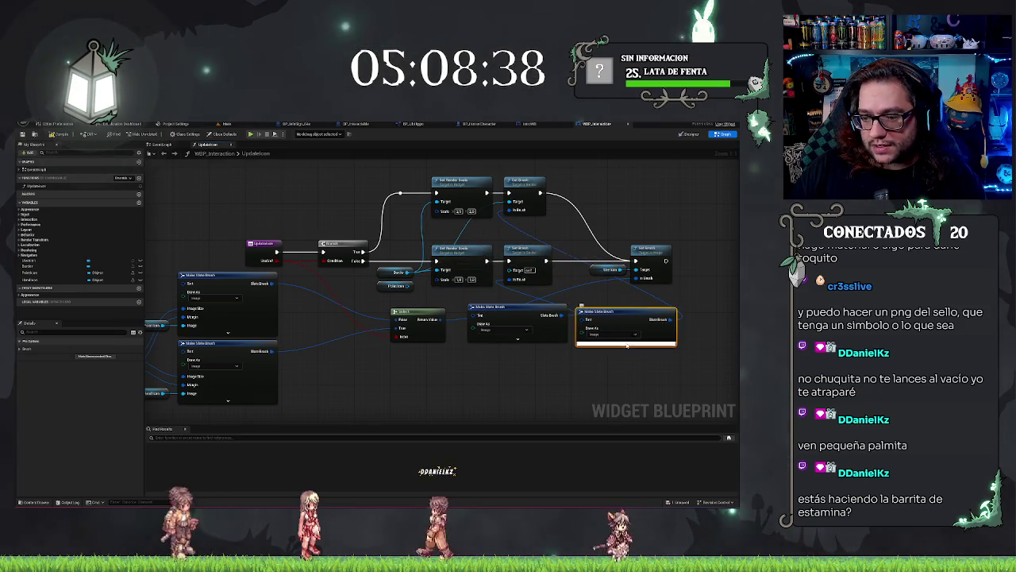
Wire the Pawn Icon and Hand Icon variables into the Make Slate Brush Image pins.
{"action": "left_click", "coordinate": [627, 343]}
{"action": "left_click_drag", "start_coordinate": [269, 374], "coordinate": [411, 343]}
{"action": "mouse_move", "coordinate": [310, 359]}
{"action": "left_mouse_down"}
{"action": "mouse_move", "coordinate": [422, 399]}
{"action": "mouse_move", "coordinate": [564, 375]}
{"action": "left_mouse_up"}
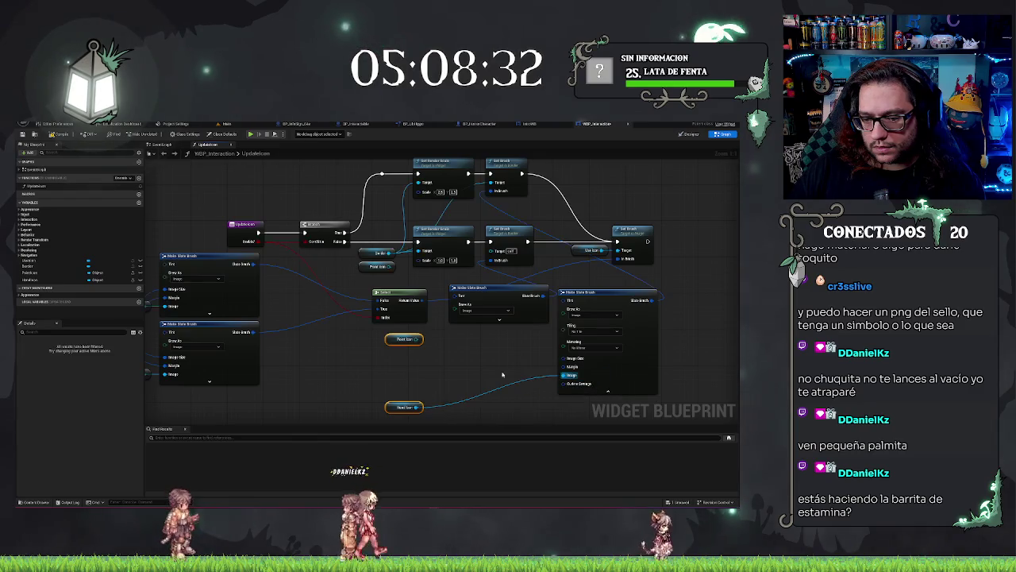
{"action": "left_click", "coordinate": [498, 321]}
{"action": "left_click_drag", "start_coordinate": [415, 339], "coordinate": [458, 371]}
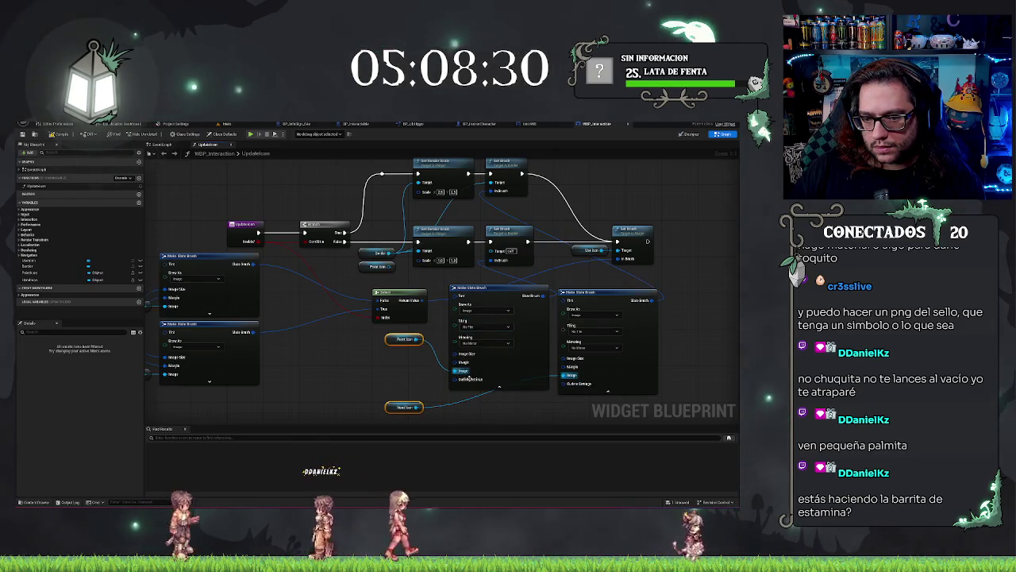
{"action": "left_click", "coordinate": [502, 388]}
{"action": "left_click", "coordinate": [608, 391]}
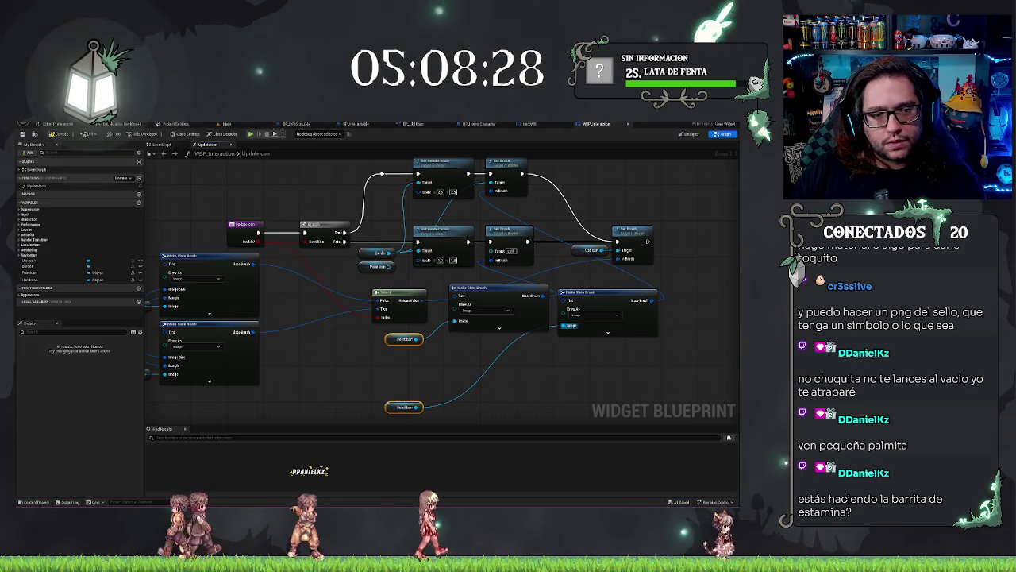
Compile, dismiss the errors, wire Border into Set Brush's Target, and recompile.
{"action": "left_click", "coordinate": [57, 133]}
{"action": "left_click", "coordinate": [251, 135]}
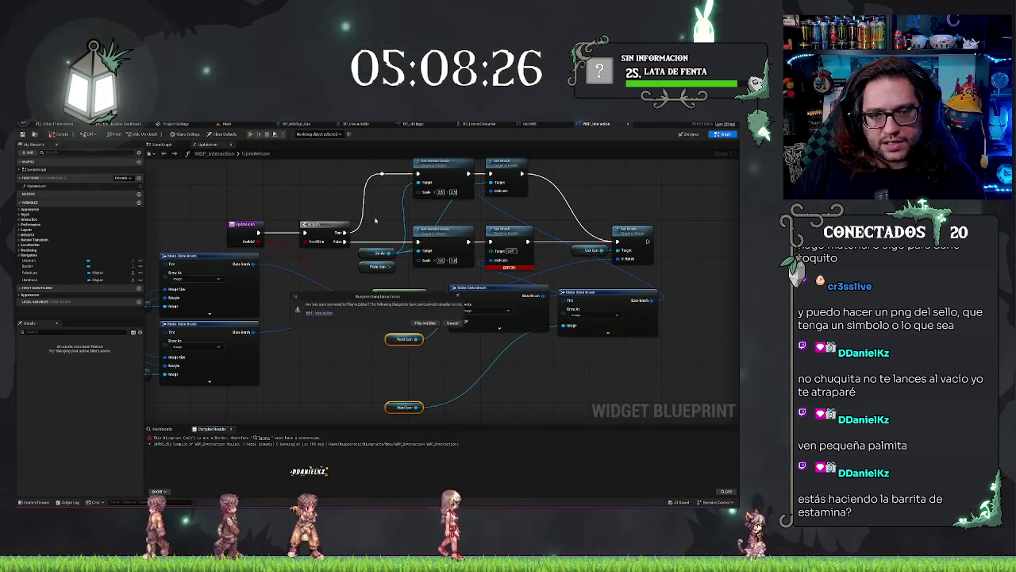
{"action": "left_click", "coordinate": [421, 324]}
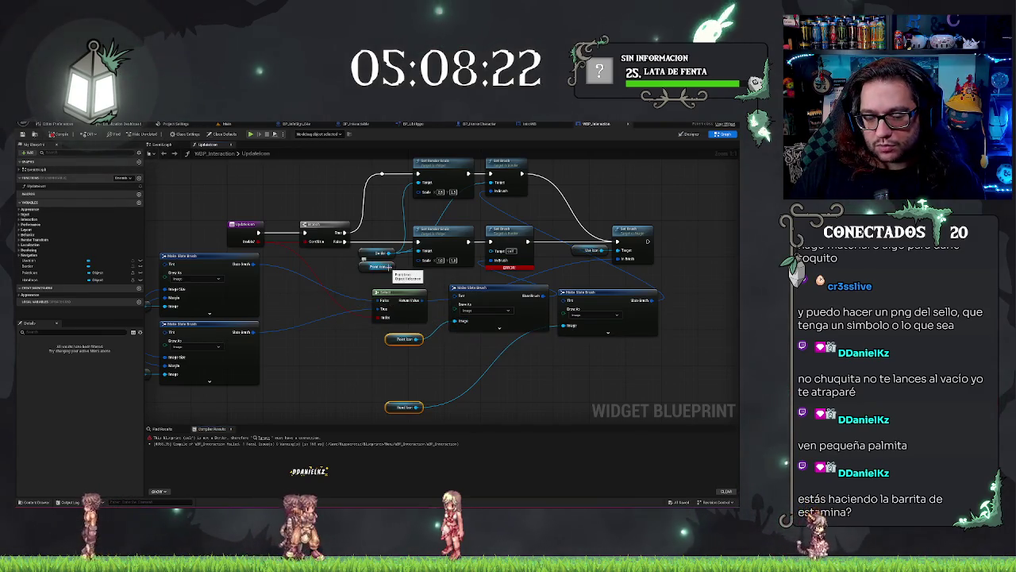
{"action": "left_click_drag", "start_coordinate": [384, 255], "coordinate": [498, 251]}
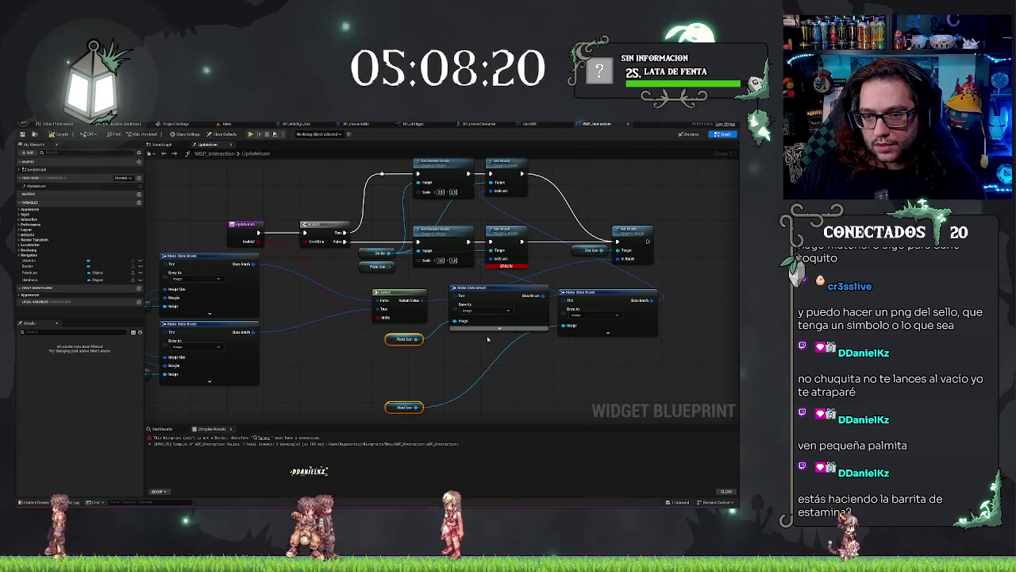
{"action": "left_click", "coordinate": [58, 134]}
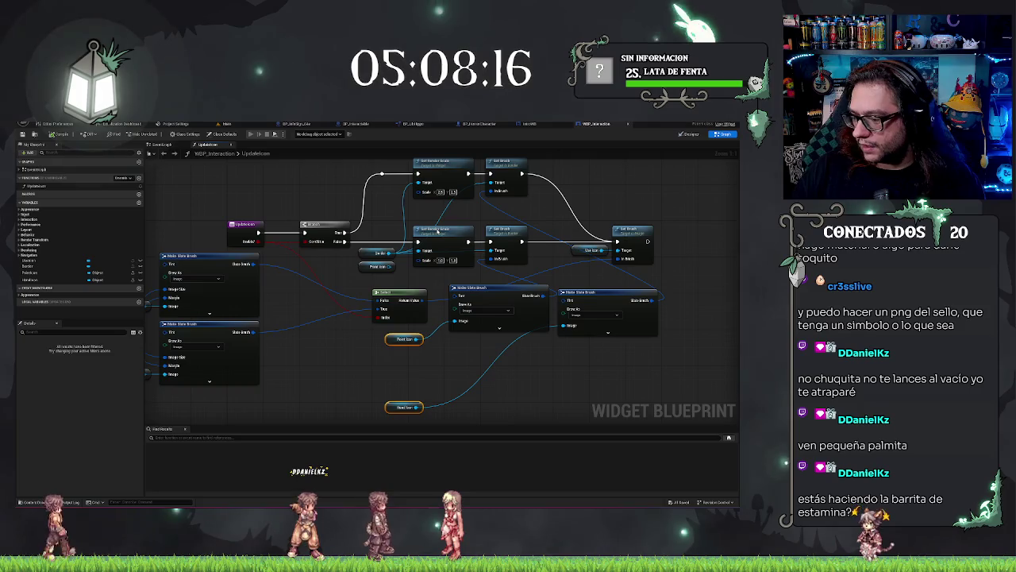
Play-test in the editor, walking the player sideways and toward the door.
{"action": "left_click", "coordinate": [251, 134]}
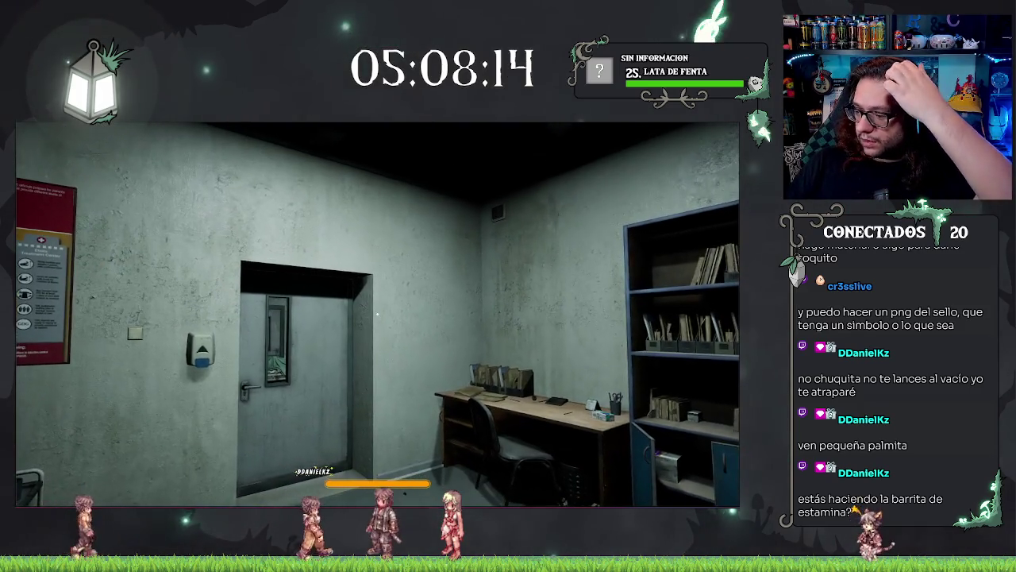
{"action": "key", "text": "a"}
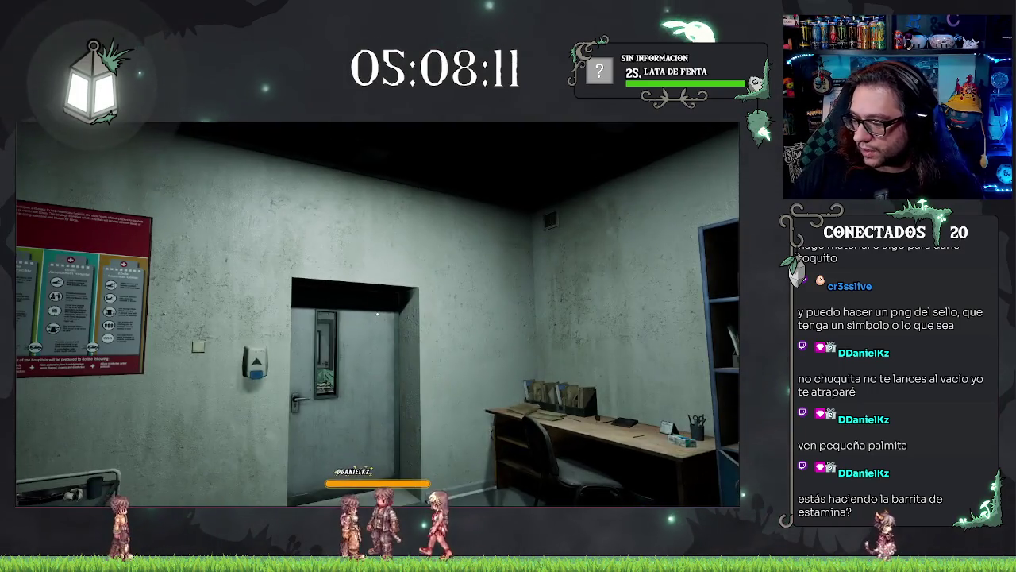
{"action": "mouse_move", "coordinate": [377, 314]}
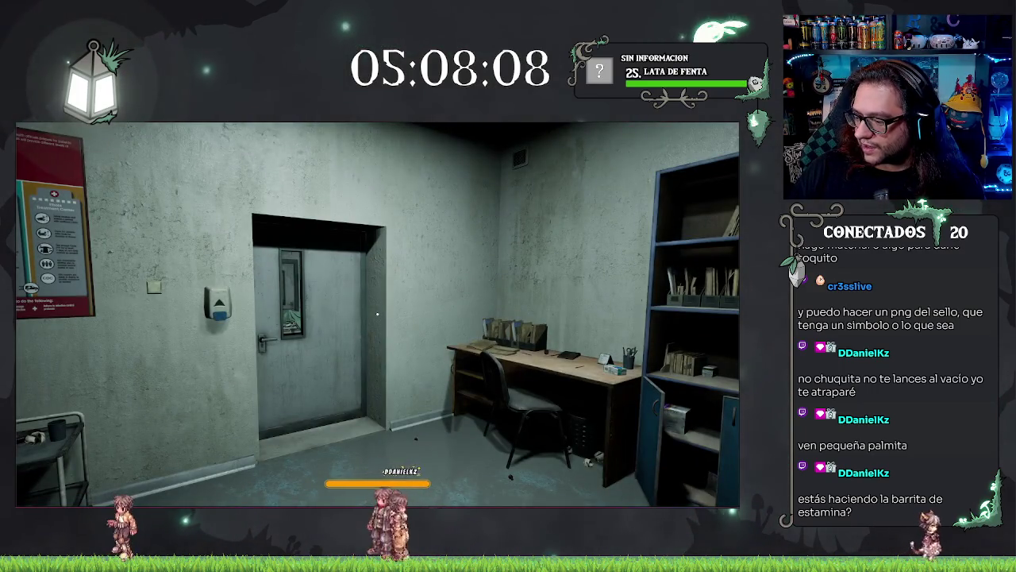
{"action": "key", "text": "w"}
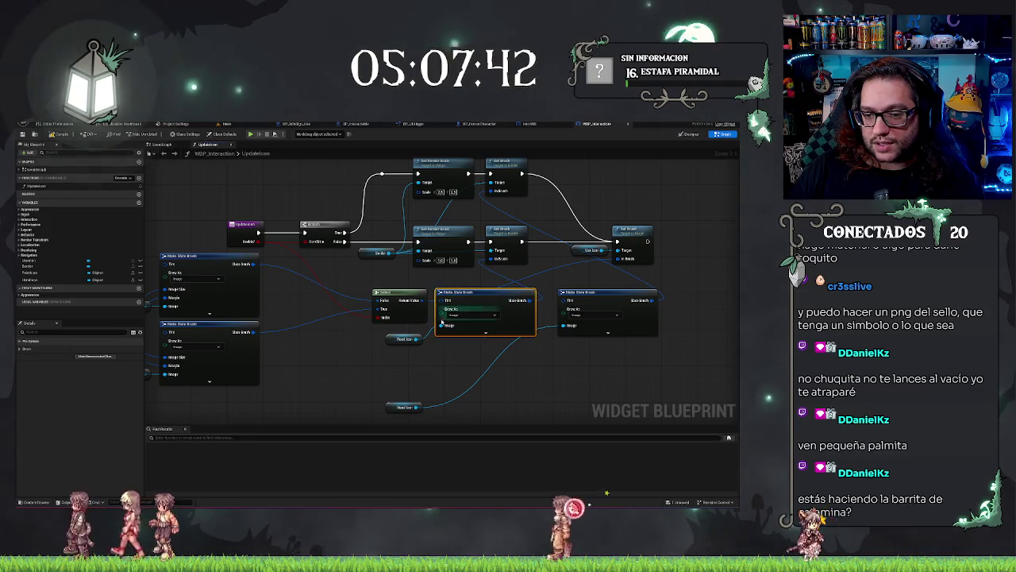
Move the Hand Icon and its Make Slate Brush to the top of UpdateIcon, then close WBP_Interaction.
{"action": "left_click_drag", "start_coordinate": [395, 410], "coordinate": [514, 372]}
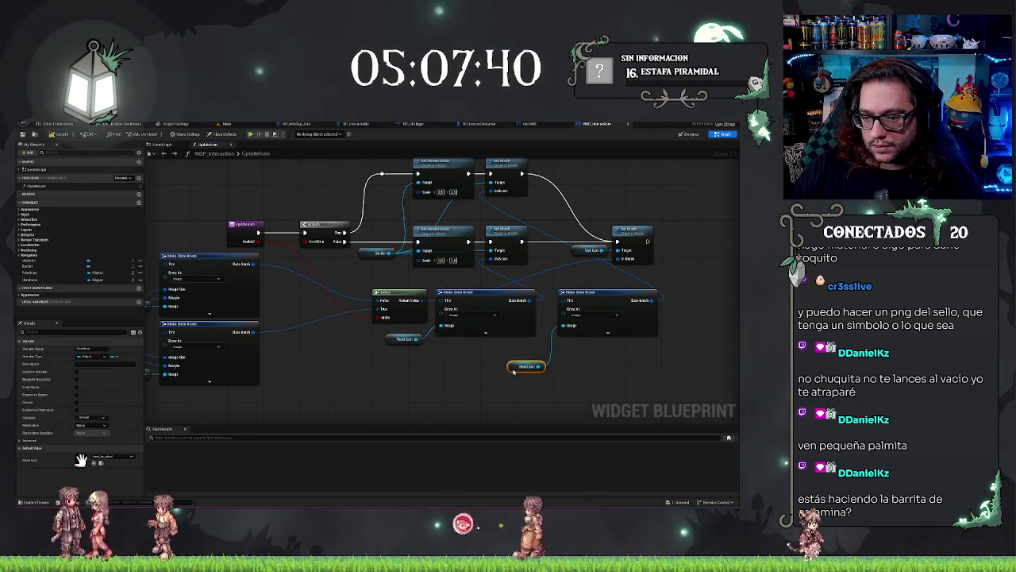
{"action": "left_click_drag", "start_coordinate": [523, 355], "coordinate": [518, 347]}
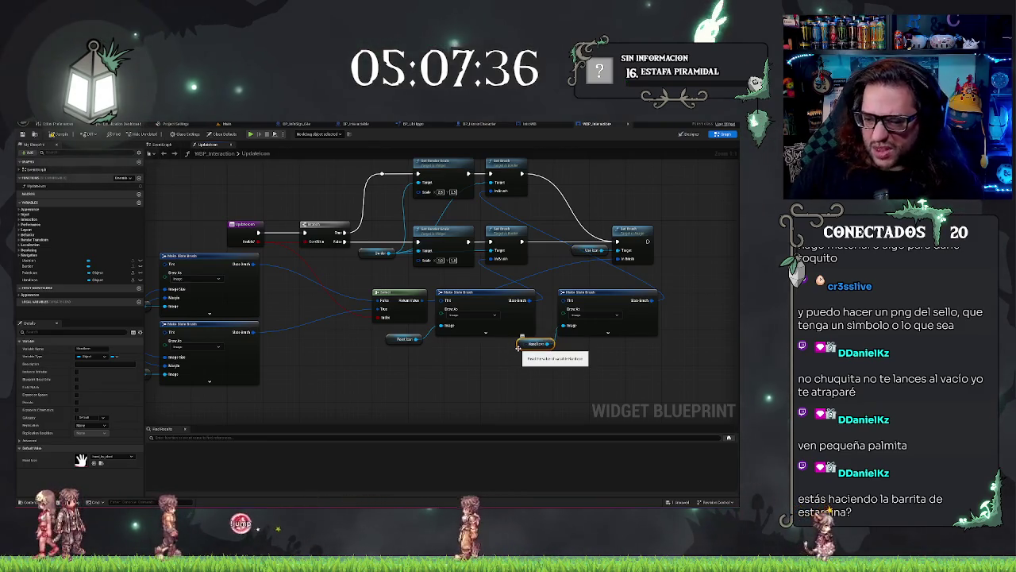
{"action": "left_click", "coordinate": [603, 306], "text": "ctrl"}
{"action": "mouse_move", "coordinate": [589, 369]}
{"action": "left_mouse_down"}
{"action": "mouse_move", "coordinate": [483, 200]}
{"action": "mouse_move", "coordinate": [372, 268]}
{"action": "mouse_move", "coordinate": [372, 293]}
{"action": "mouse_move", "coordinate": [389, 302]}
{"action": "left_mouse_up"}
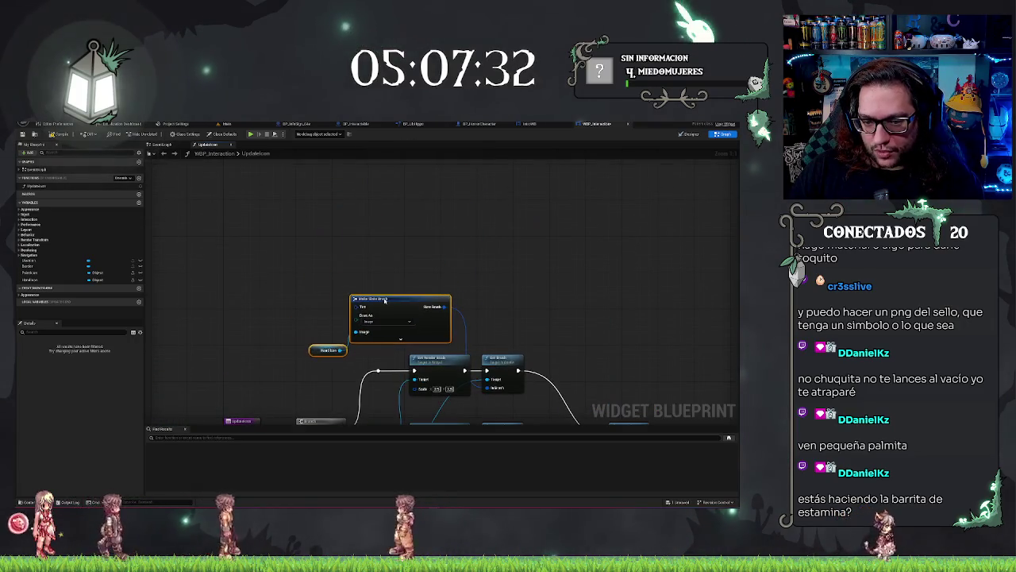
{"action": "scroll", "coordinate": [444, 334], "scroll_direction": "down", "scroll_amount": 3}
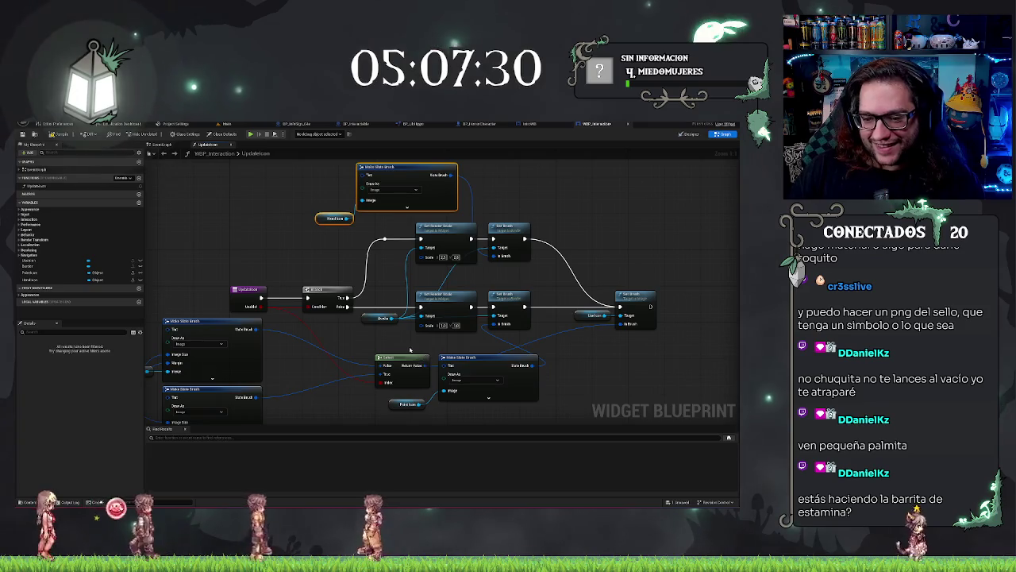
{"action": "left_click_drag", "start_coordinate": [462, 389], "coordinate": [538, 327]}
{"action": "scroll", "coordinate": [439, 323], "scroll_direction": "down", "scroll_amount": 2}
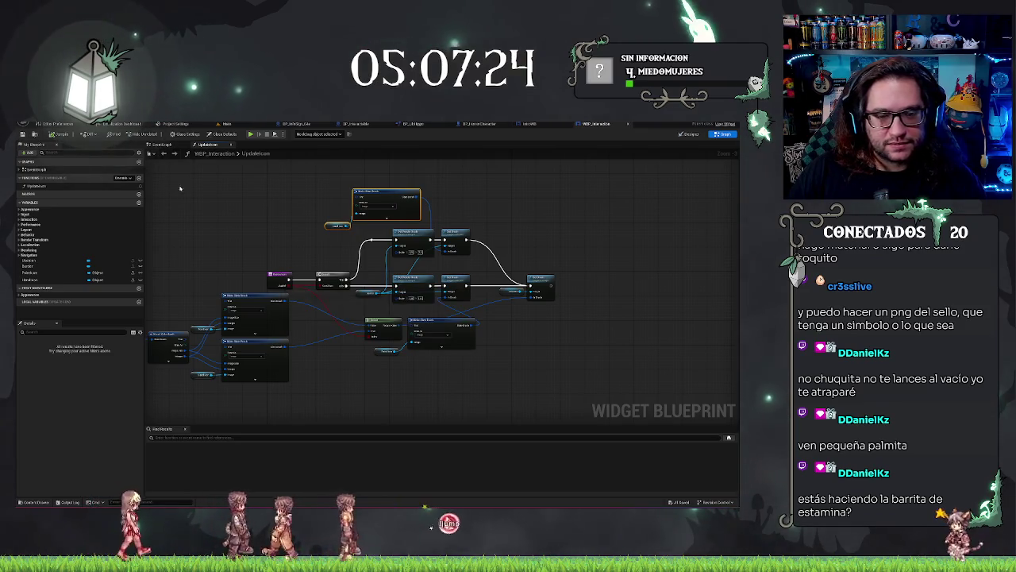
{"action": "left_click_drag", "start_coordinate": [512, 195], "coordinate": [549, 177]}
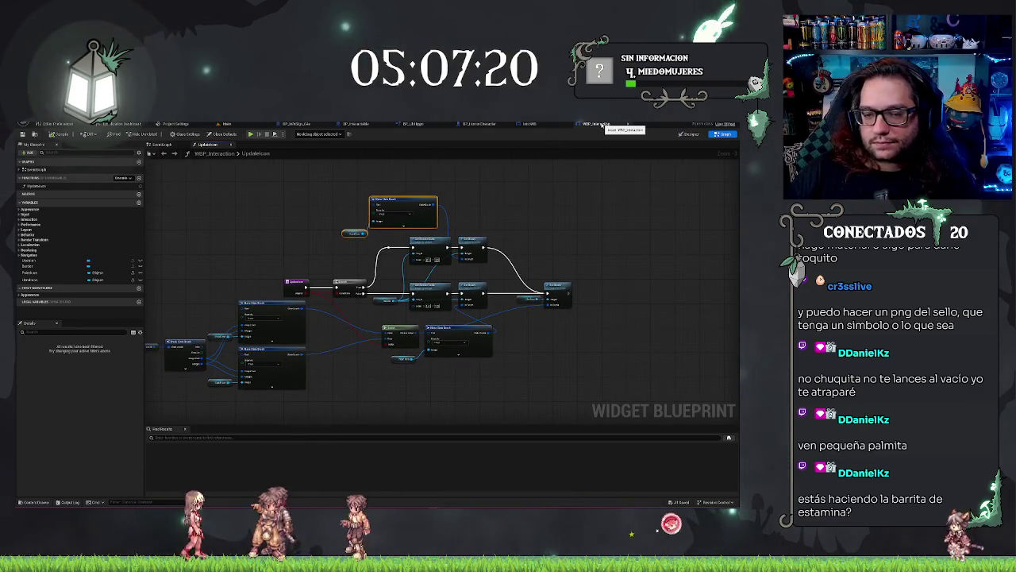
{"action": "middle_click", "coordinate": [603, 126]}
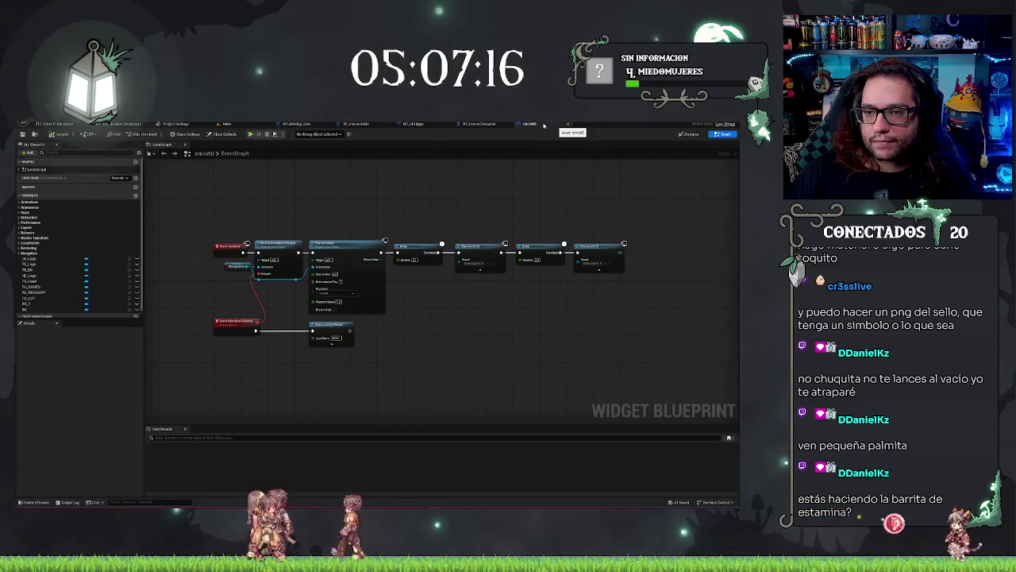
Close IntroWB, look over BP_HorrorCharacter's event graph, and switch to the Main level.
{"action": "middle_click", "coordinate": [521, 125]}
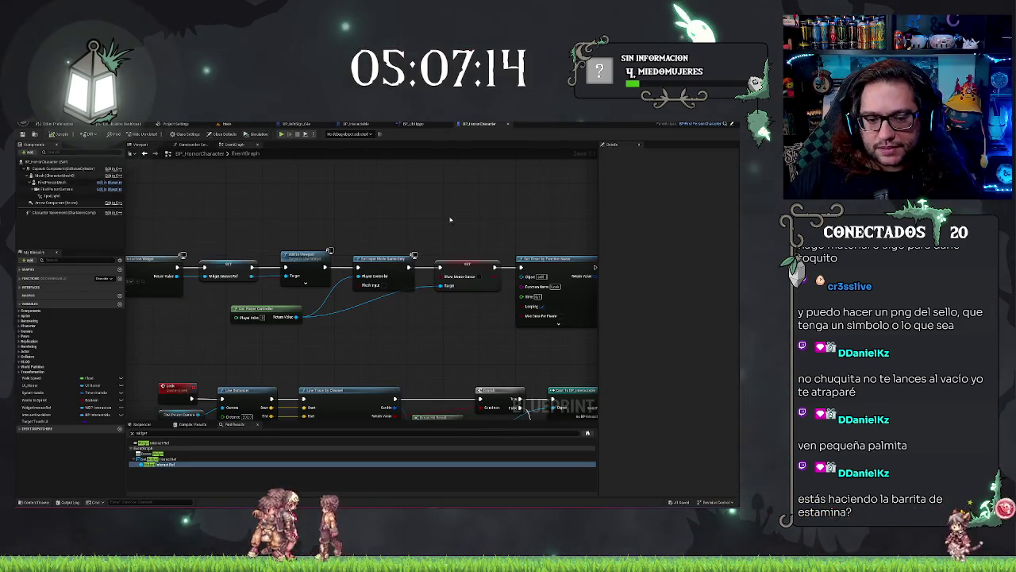
{"action": "scroll", "coordinate": [450, 219], "scroll_direction": "down", "scroll_amount": 3}
{"action": "left_click_drag", "start_coordinate": [456, 262], "coordinate": [575, 260]}
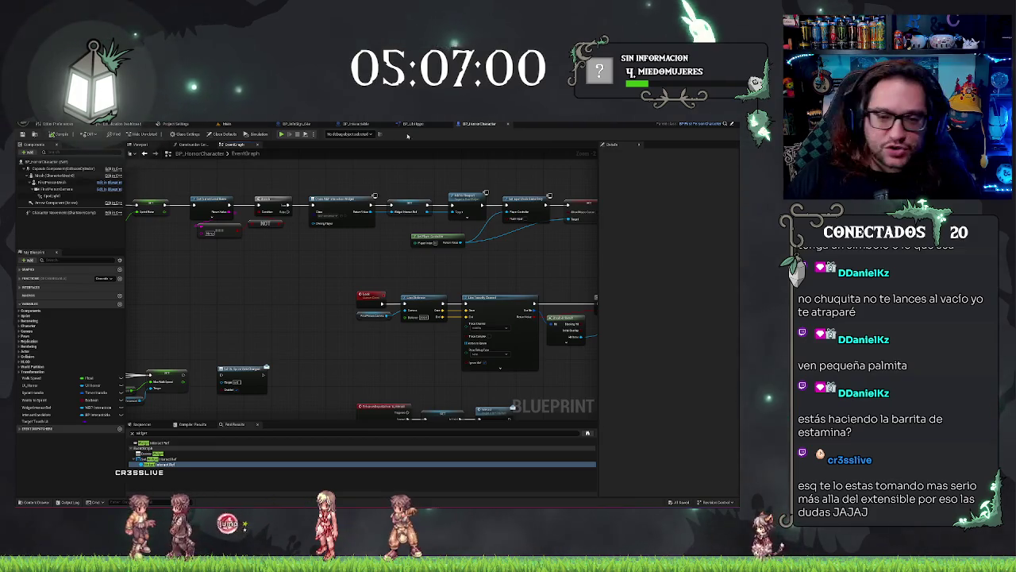
{"action": "left_click_drag", "start_coordinate": [298, 282], "coordinate": [329, 333]}
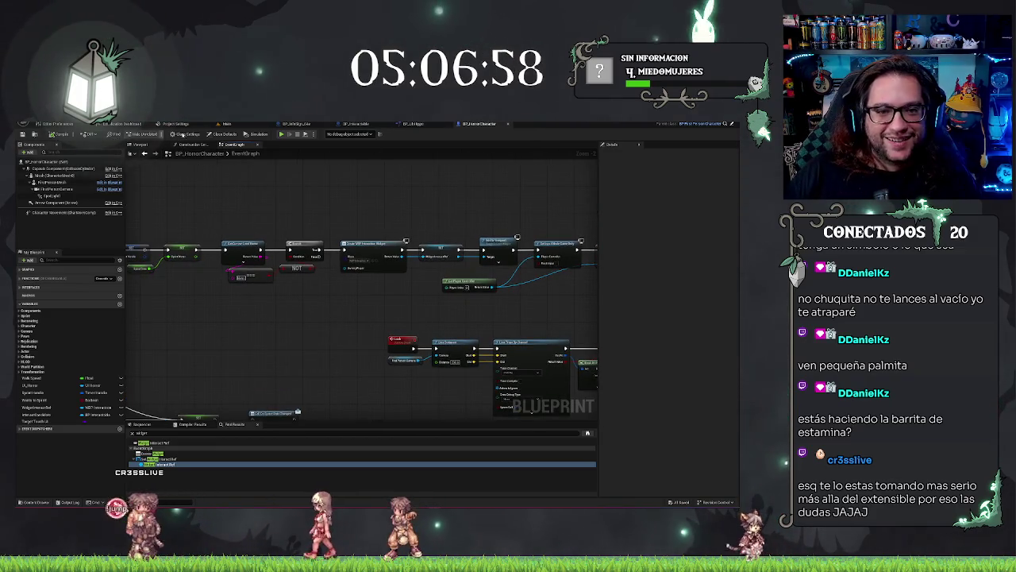
{"action": "left_click", "coordinate": [227, 124]}
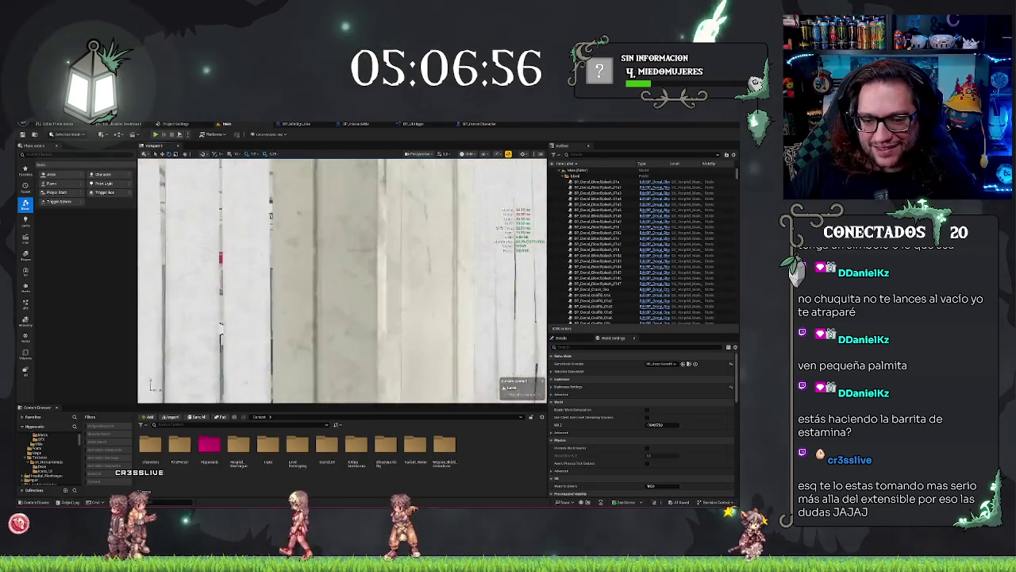
{"action": "mouse_move", "coordinate": [342, 282]}
{"action": "left_mouse_down"}
{"action": "mouse_move", "coordinate": [349, 246]}
{"action": "mouse_move", "coordinate": [373, 232]}
{"action": "left_mouse_up"}
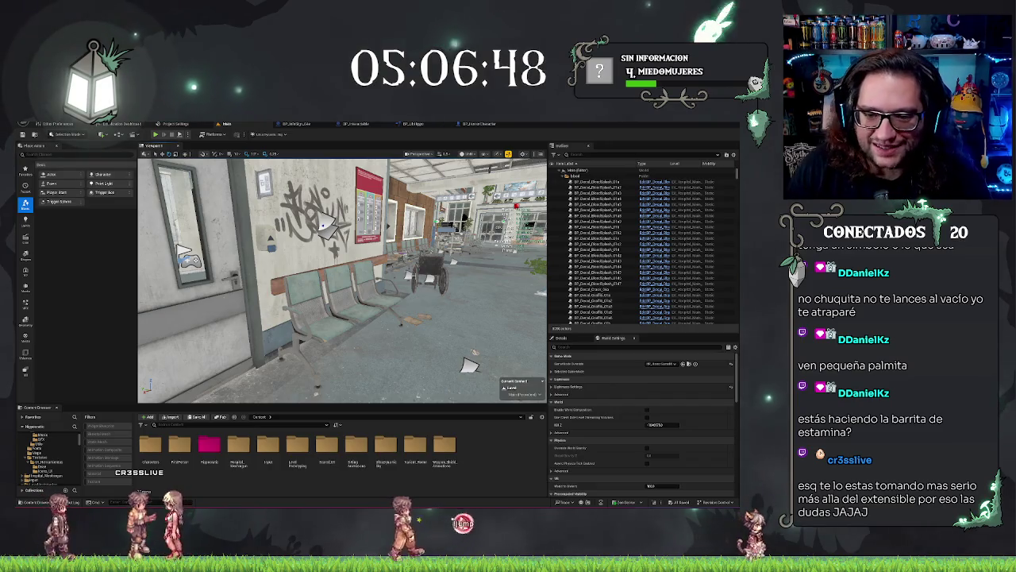
{"action": "mouse_move", "coordinate": [341, 277]}
{"action": "left_mouse_down"}
{"action": "mouse_move", "coordinate": [341, 258]}
{"action": "mouse_move", "coordinate": [294, 258]}
{"action": "mouse_move", "coordinate": [317, 278]}
{"action": "left_mouse_up"}
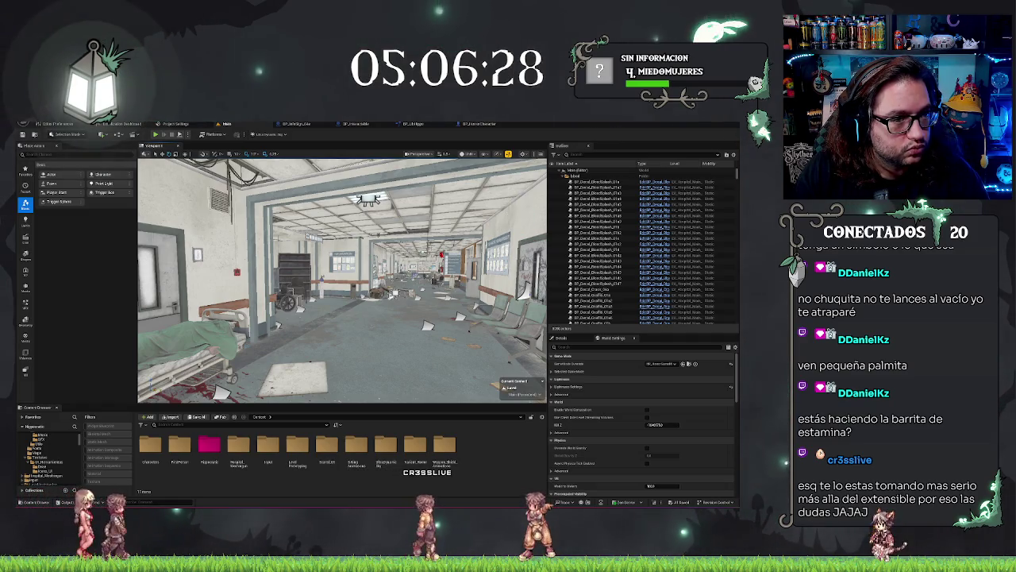
{"action": "left_click_drag", "start_coordinate": [342, 278], "coordinate": [155, 284]}
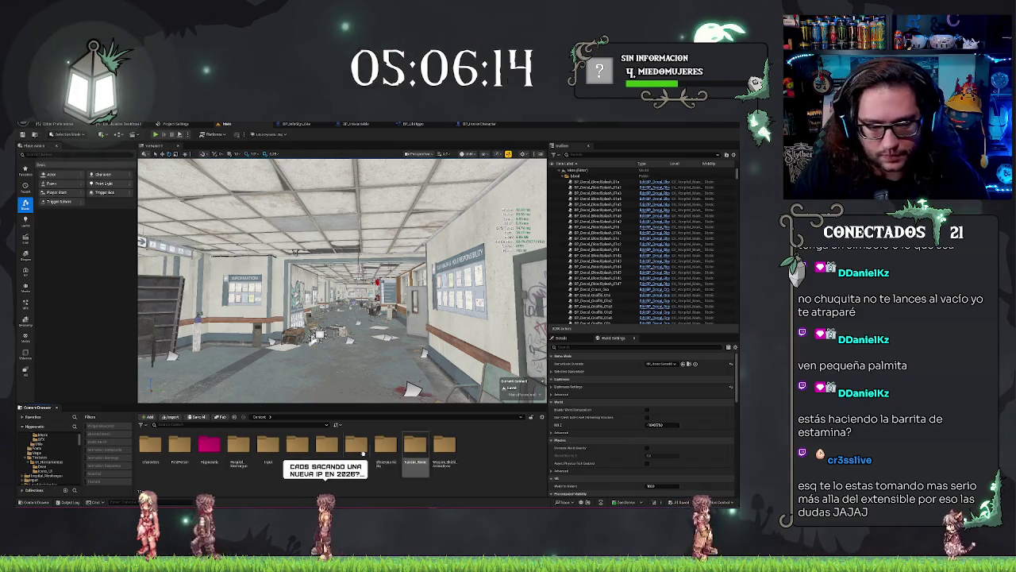
Expand the content folder tree and browse into the FirstPerson folders.
{"action": "left_click", "coordinate": [47, 458]}
{"action": "left_click", "coordinate": [31, 452]}
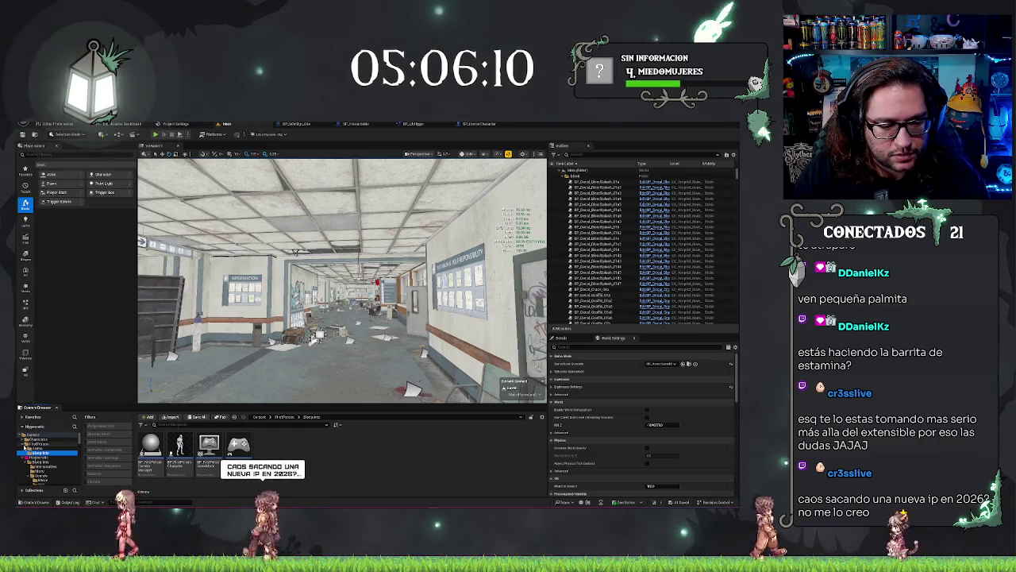
{"action": "left_click", "coordinate": [36, 442]}
{"action": "left_click", "coordinate": [35, 452]}
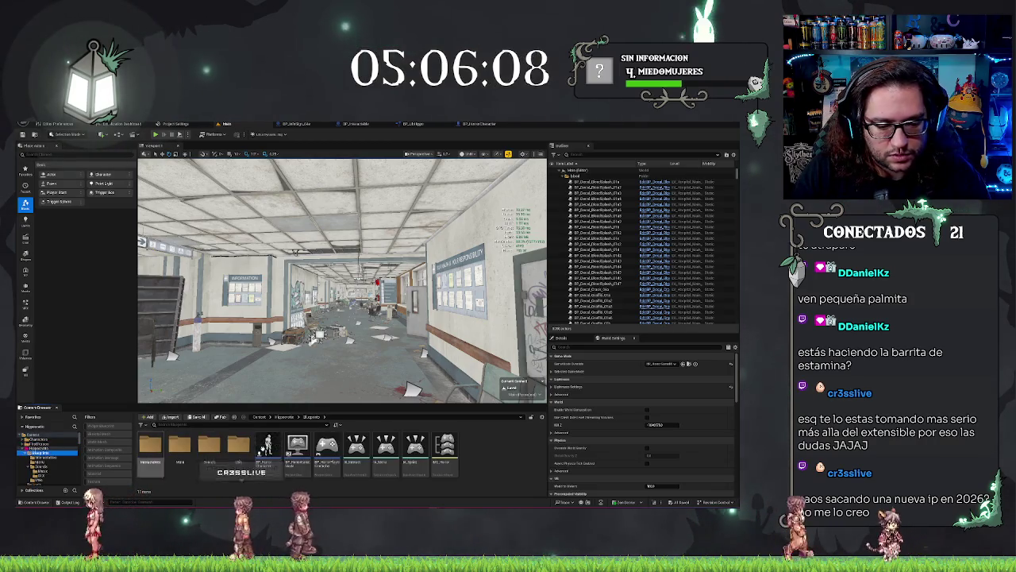
Turn the viewport camera to face the other side of the hospital corridor.
{"action": "left_click_drag", "start_coordinate": [341, 318], "coordinate": [317, 318]}
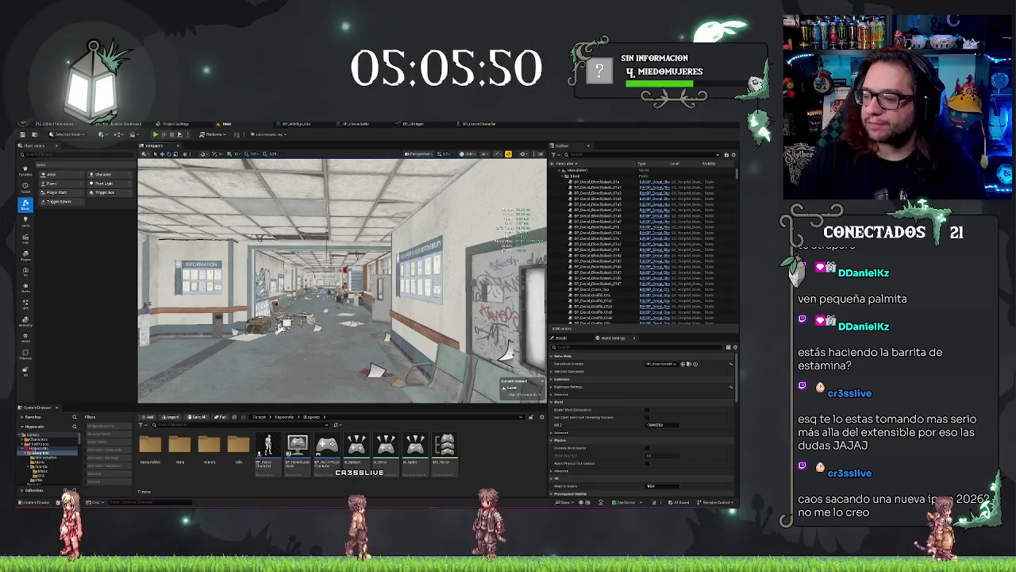
{"action": "mouse_move", "coordinate": [341, 278]}
{"action": "left_mouse_down"}
{"action": "mouse_move", "coordinate": [254, 262]}
{"action": "mouse_move", "coordinate": [301, 270]}
{"action": "mouse_move", "coordinate": [278, 270]}
{"action": "left_mouse_up"}
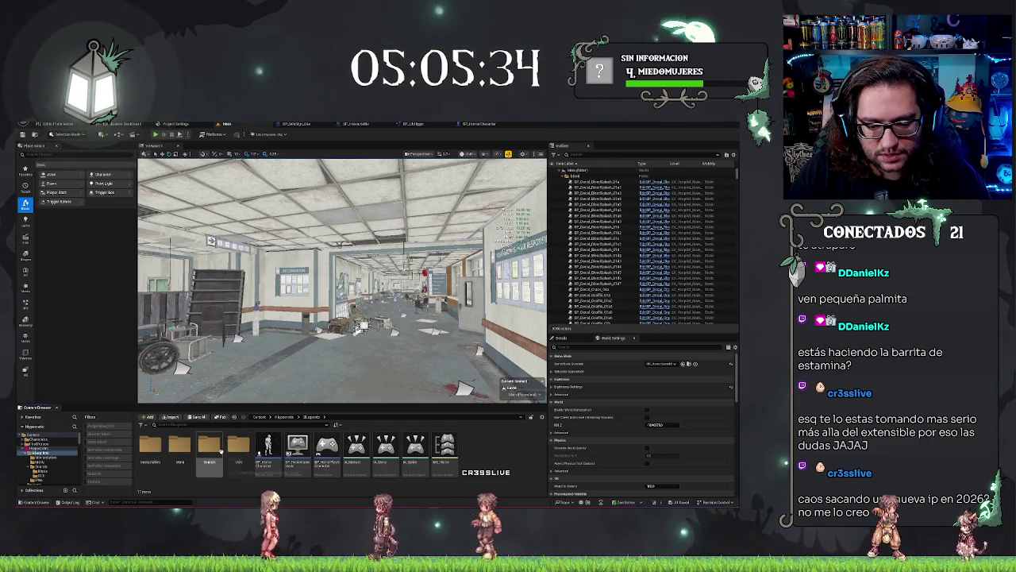
{"action": "right_click", "coordinate": [510, 459]}
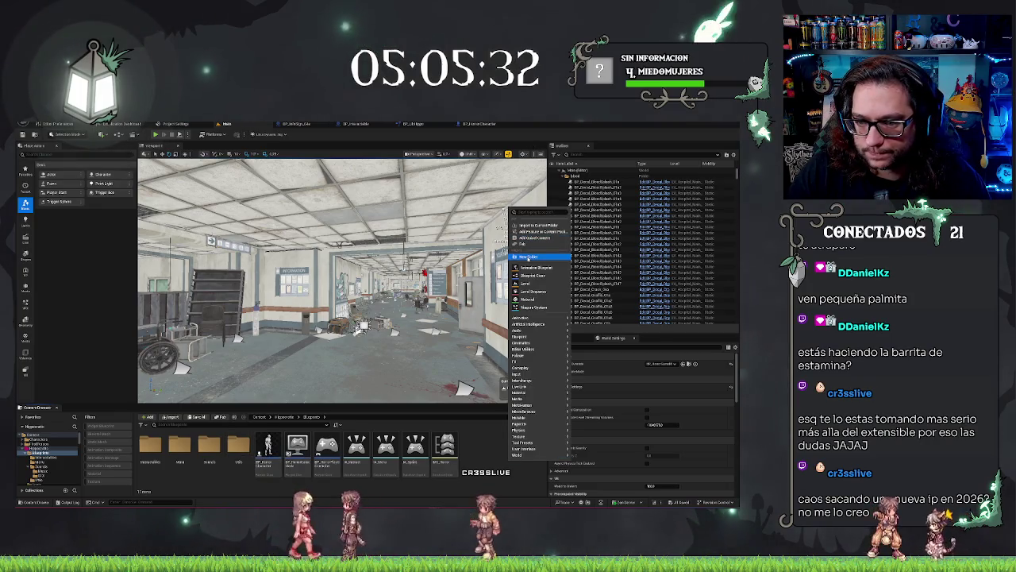
Back in Blueprints, create a new folder named 'Mecanicas' and open it.
{"action": "double_click", "coordinate": [238, 446]}
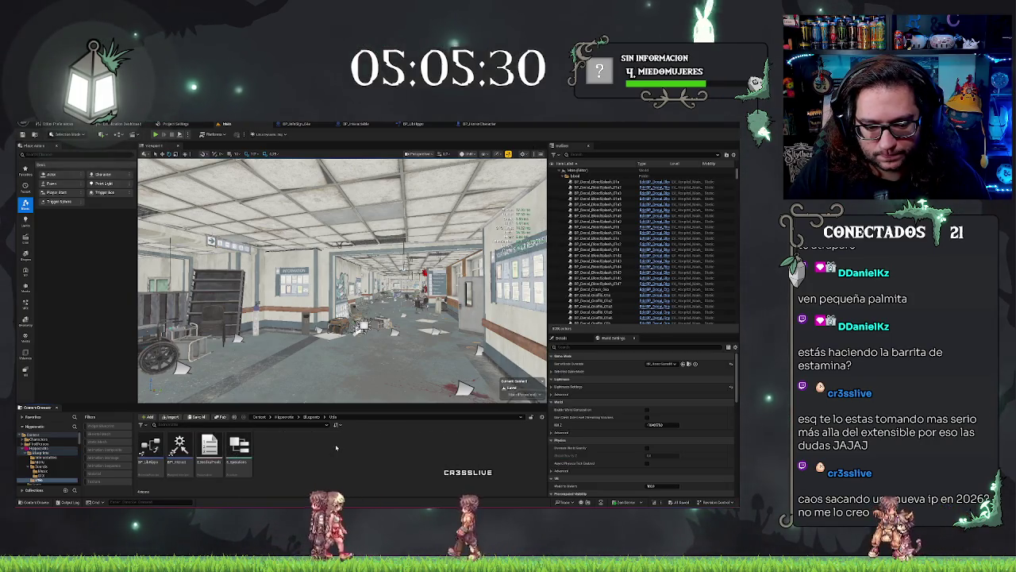
{"action": "left_click", "coordinate": [309, 417]}
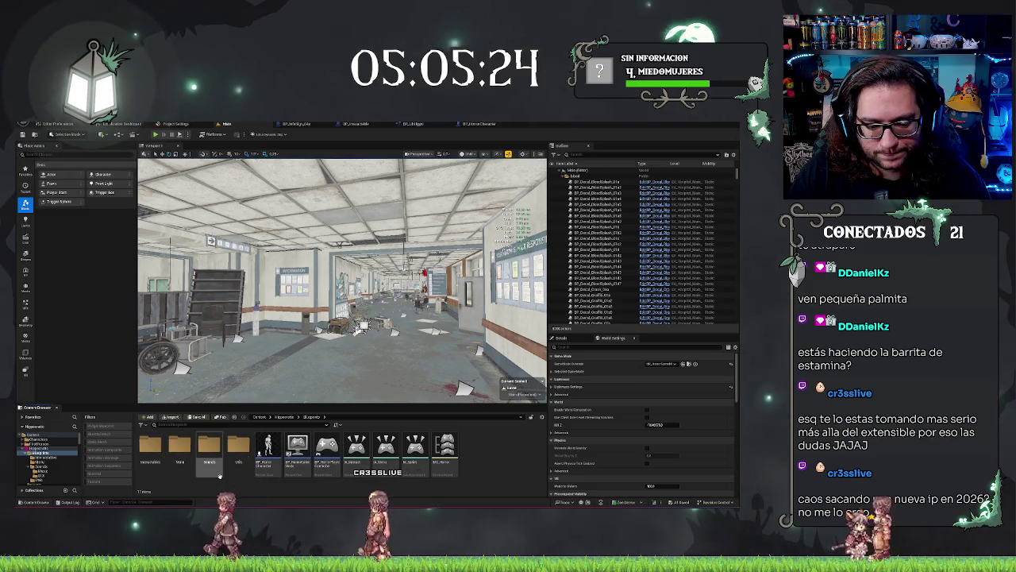
{"action": "right_click", "coordinate": [219, 475]}
{"action": "right_click", "coordinate": [496, 476]}
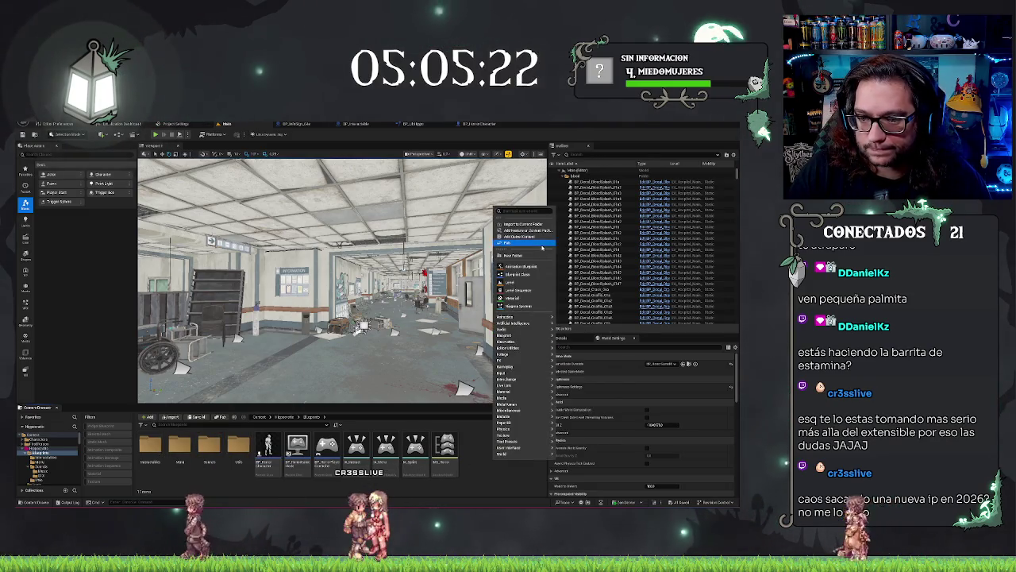
{"action": "left_click", "coordinate": [517, 255]}
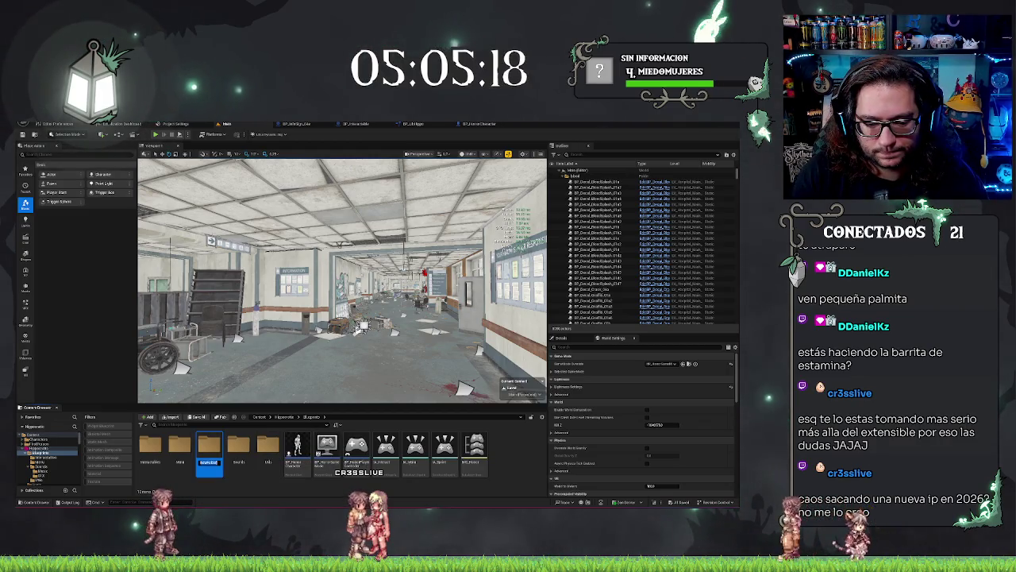
{"action": "type", "text": "Mecanicas"}
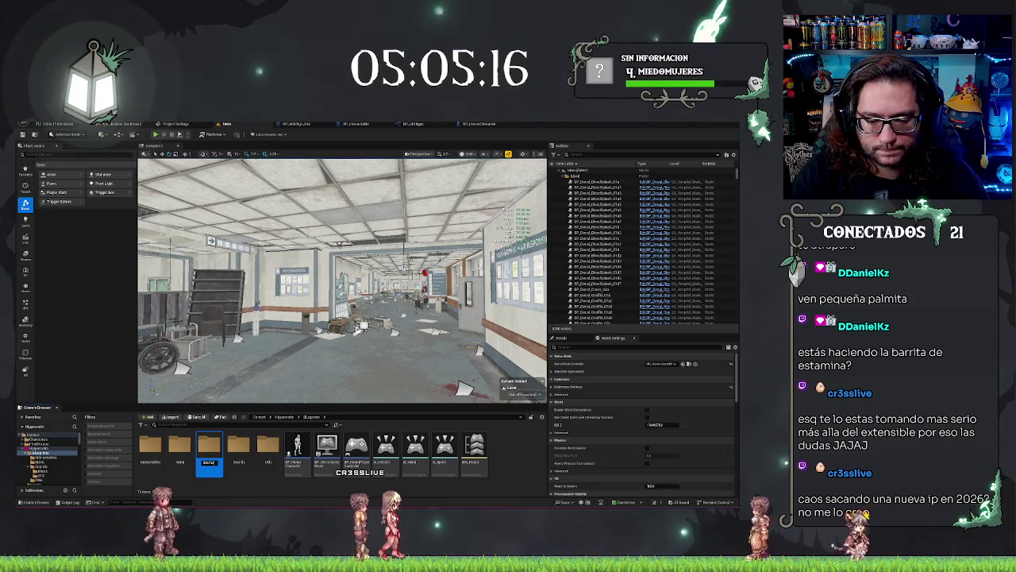
{"action": "double_click", "coordinate": [209, 451]}
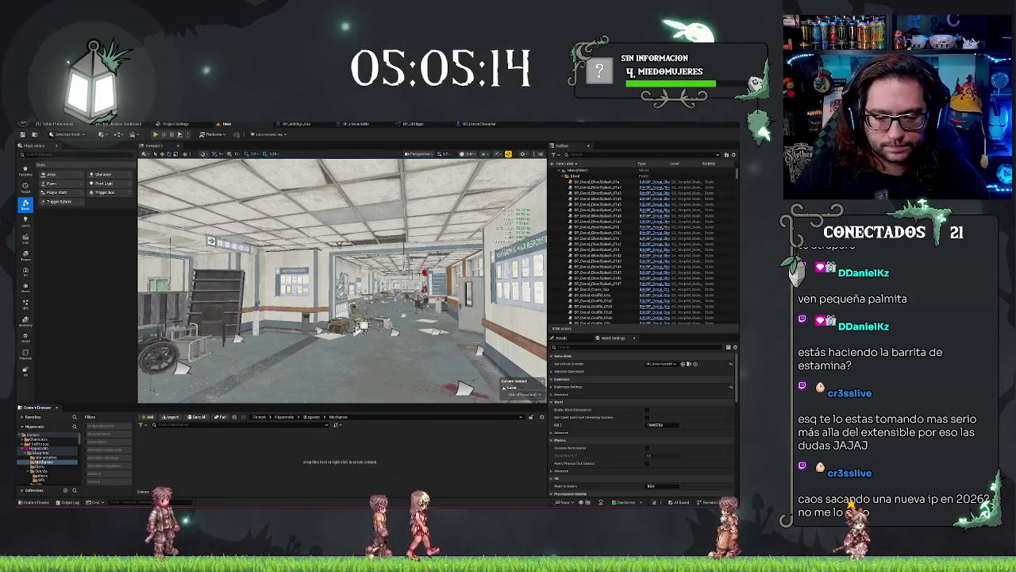
Create the first subfolders, 'Stamina' and 'Inventory', inside Mecanicas.
{"action": "right_click", "coordinate": [183, 464]}
{"action": "left_click", "coordinate": [205, 230]}
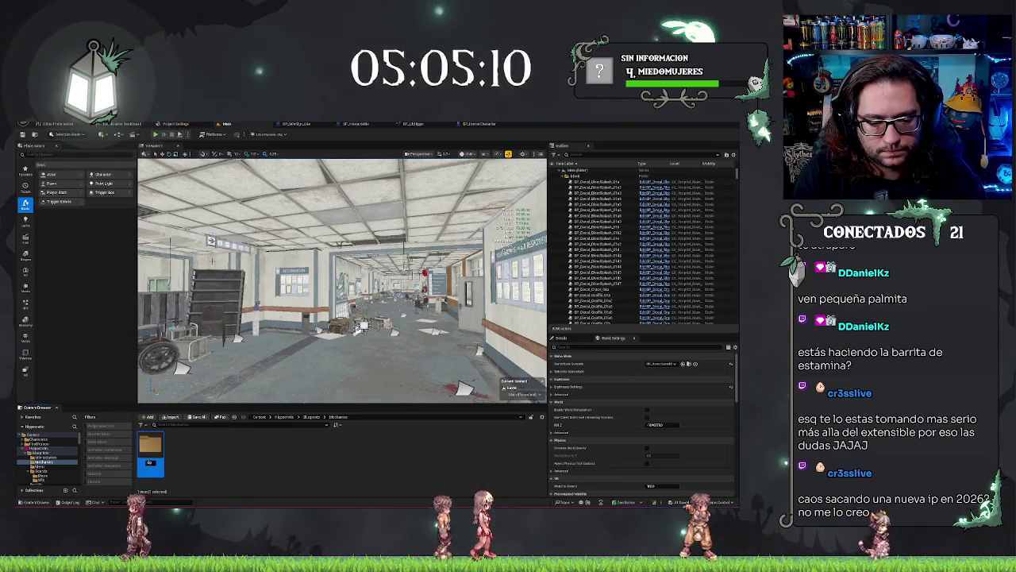
{"action": "type", "text": "Stamina"}
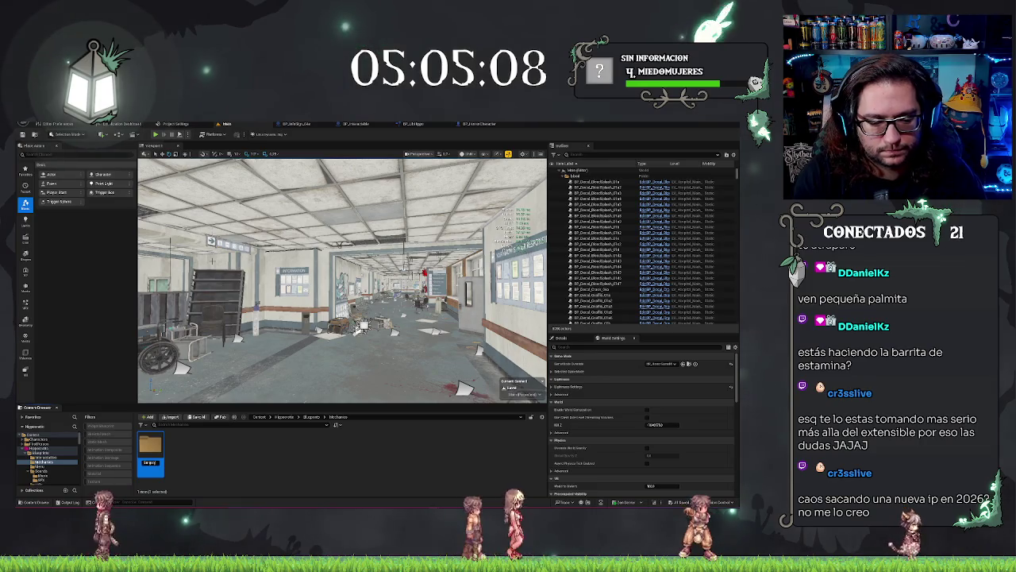
{"action": "right_click", "coordinate": [208, 464]}
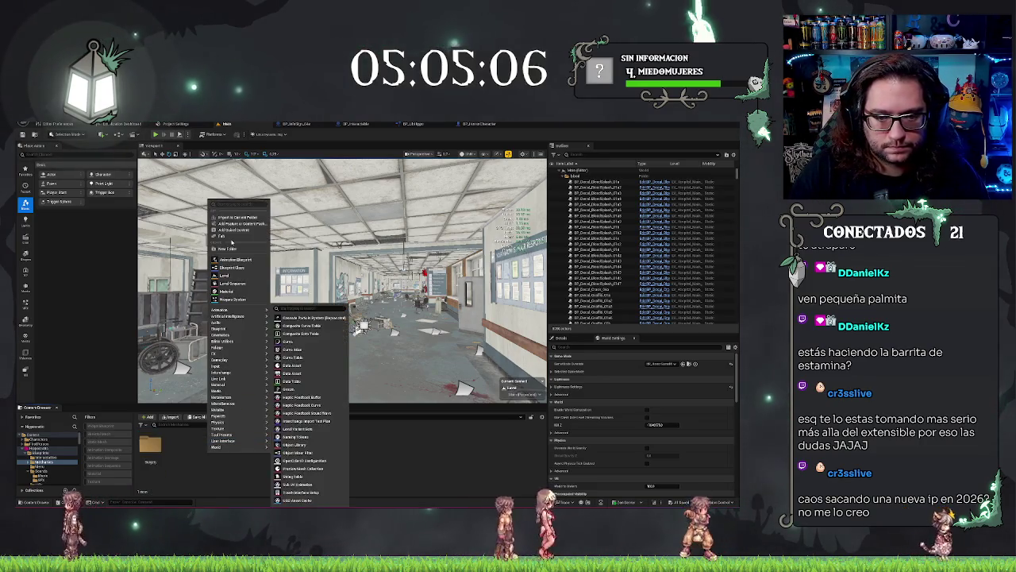
{"action": "left_click", "coordinate": [218, 208]}
{"action": "type", "text": "Inventory"}
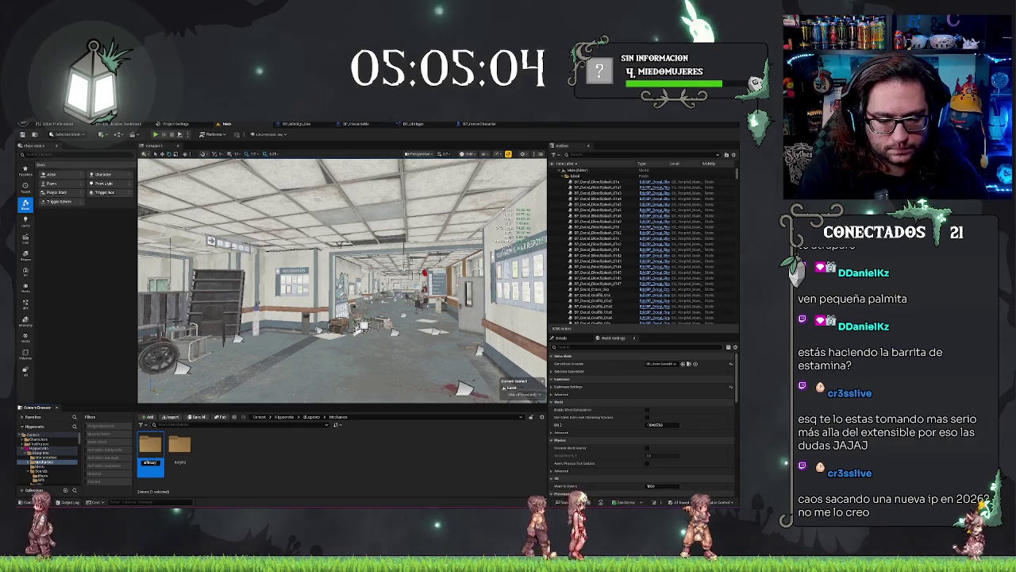
{"action": "key", "text": "Return"}
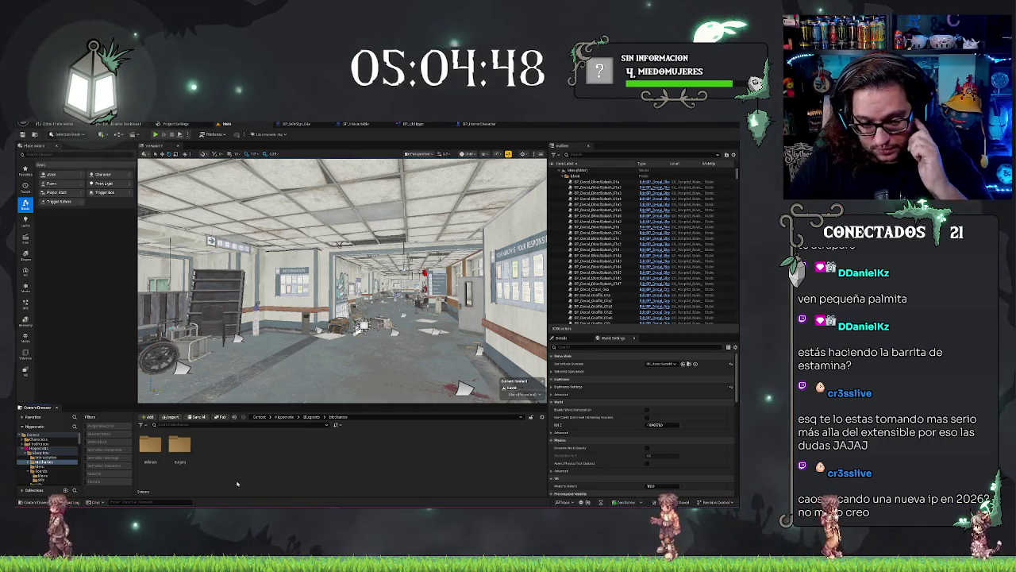
Add the 'Laboratory', 'UI' and 'Blueprints' subfolders, then clear the selection.
{"action": "right_click", "coordinate": [239, 446]}
{"action": "left_click", "coordinate": [254, 241]}
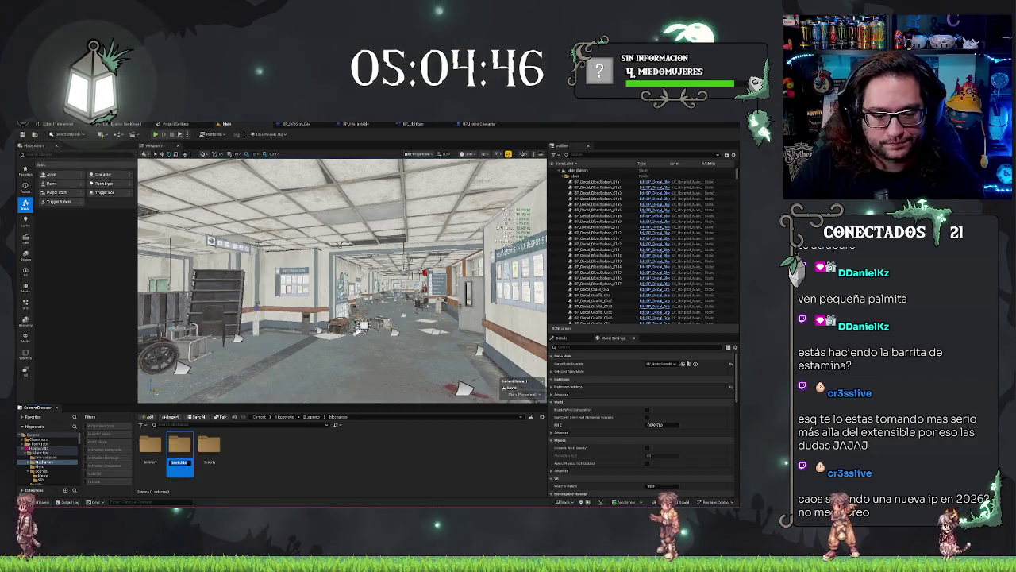
{"action": "type", "text": "Laboratory"}
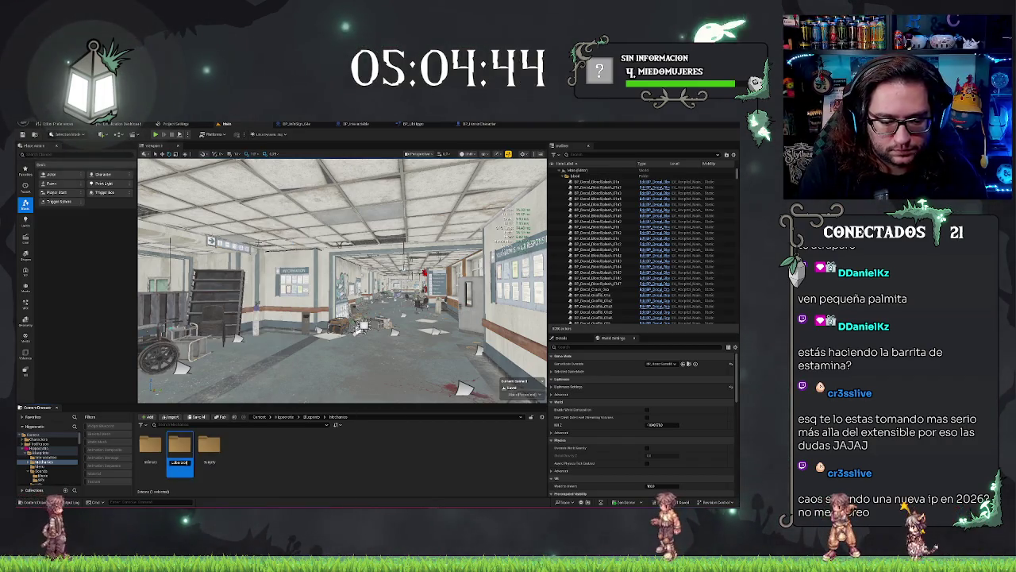
{"action": "right_click", "coordinate": [270, 469]}
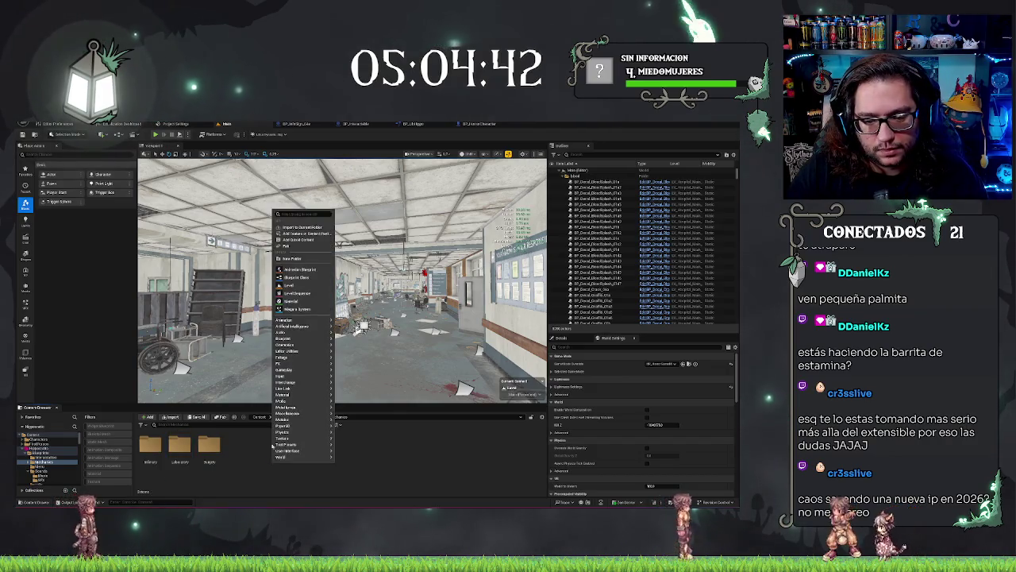
{"action": "left_click", "coordinate": [296, 255]}
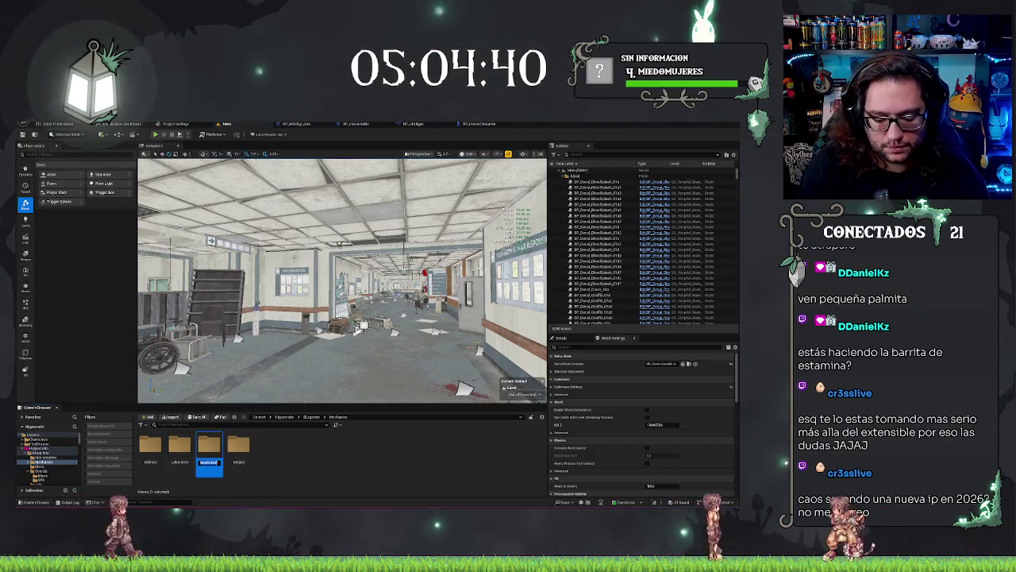
{"action": "key", "text": "Return"}
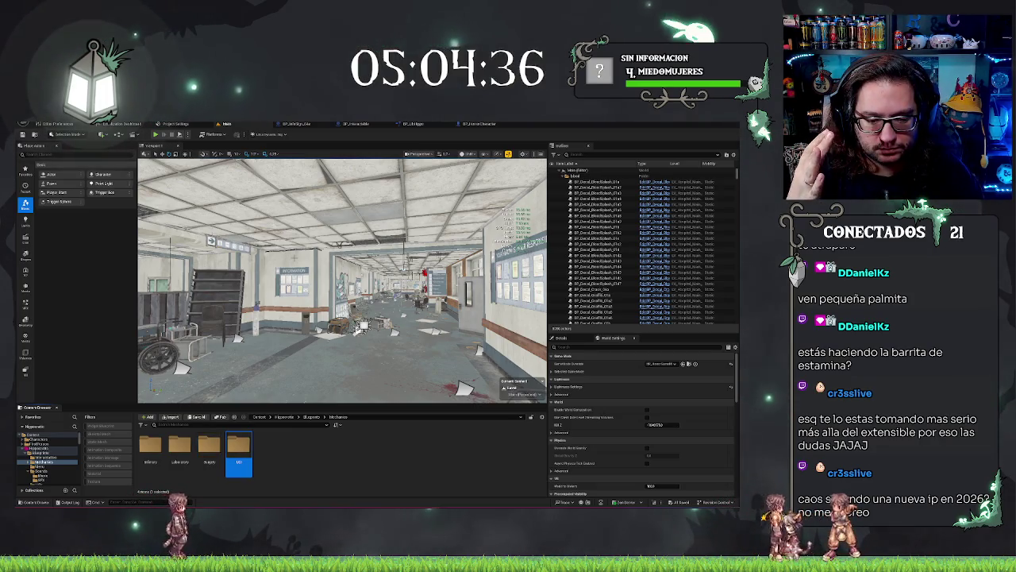
{"action": "right_click", "coordinate": [288, 472]}
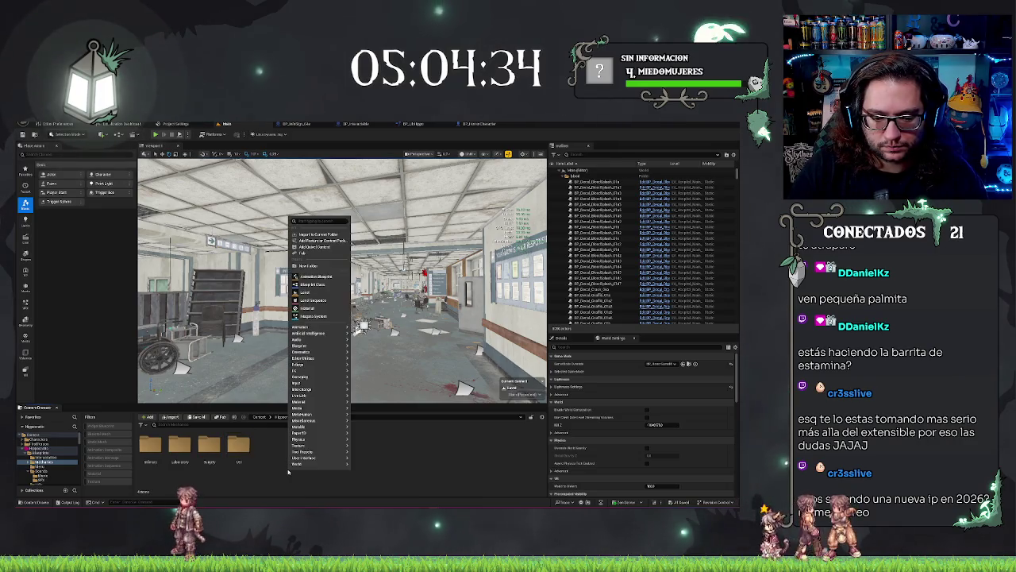
{"action": "left_click", "coordinate": [309, 266]}
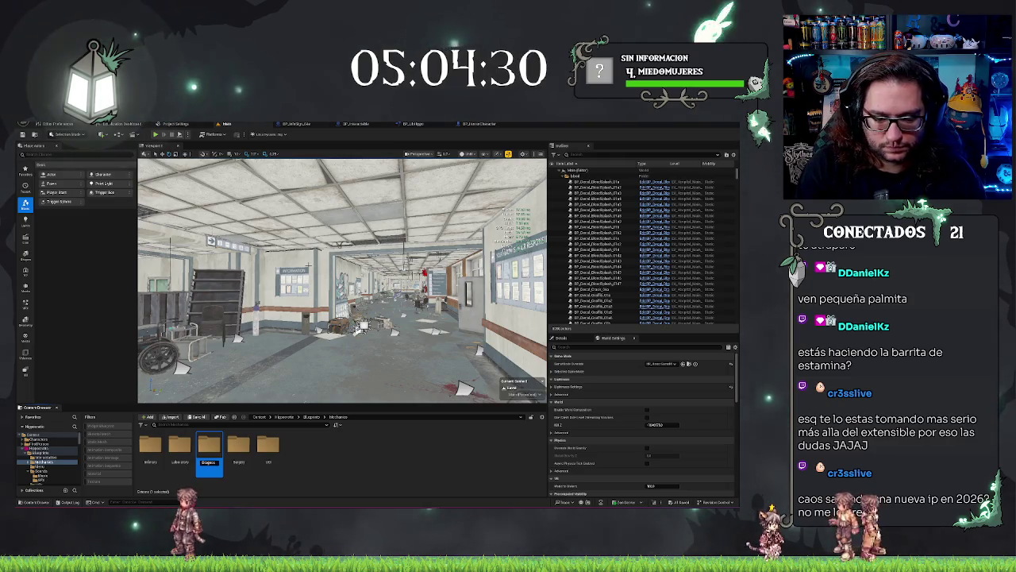
{"action": "key", "text": "Return"}
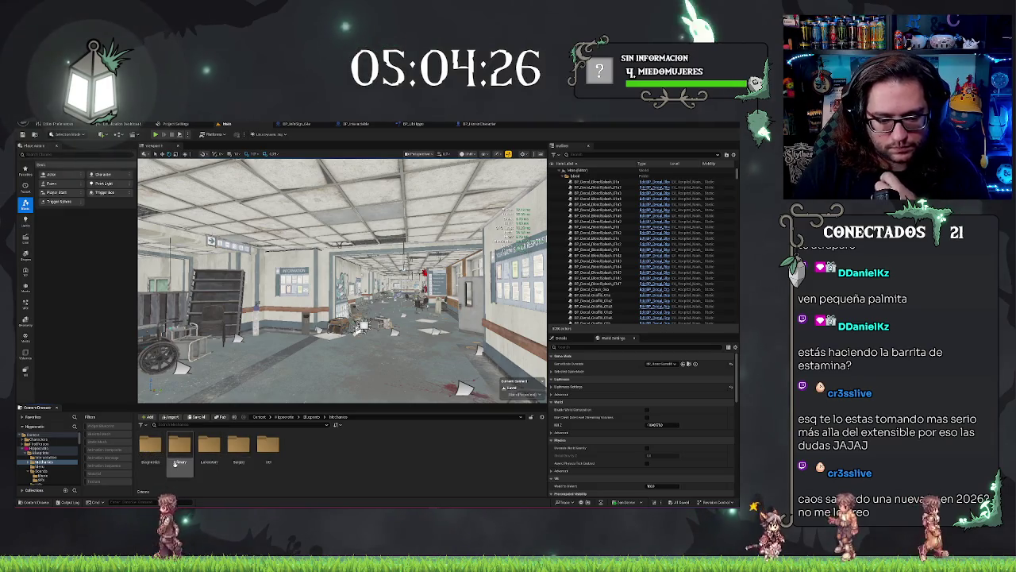
{"action": "left_click", "coordinate": [343, 464]}
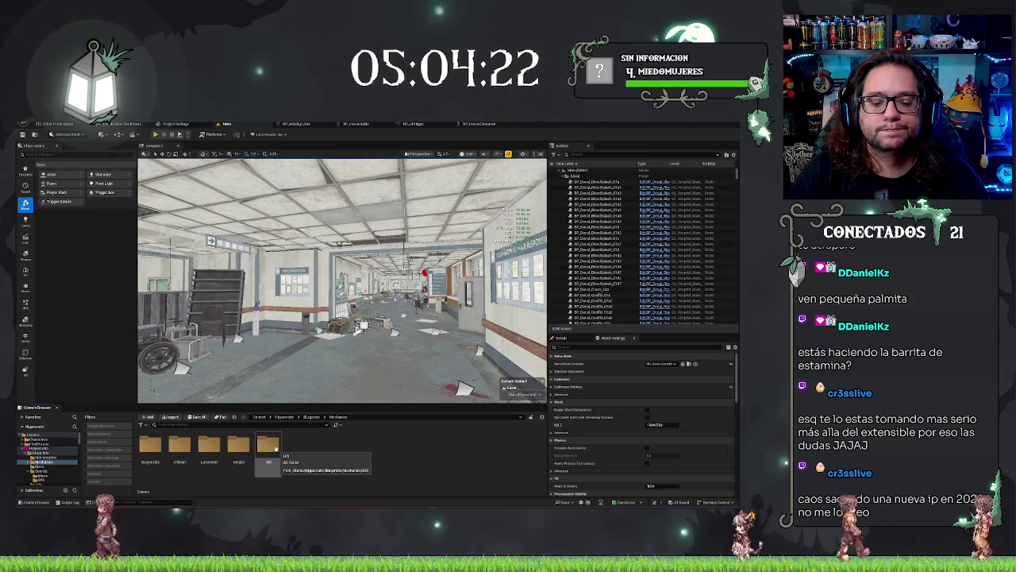
Open the empty Surgery subfolder in Mecanicas, dismissing the add-content menu unused.
{"action": "double_click", "coordinate": [238, 446]}
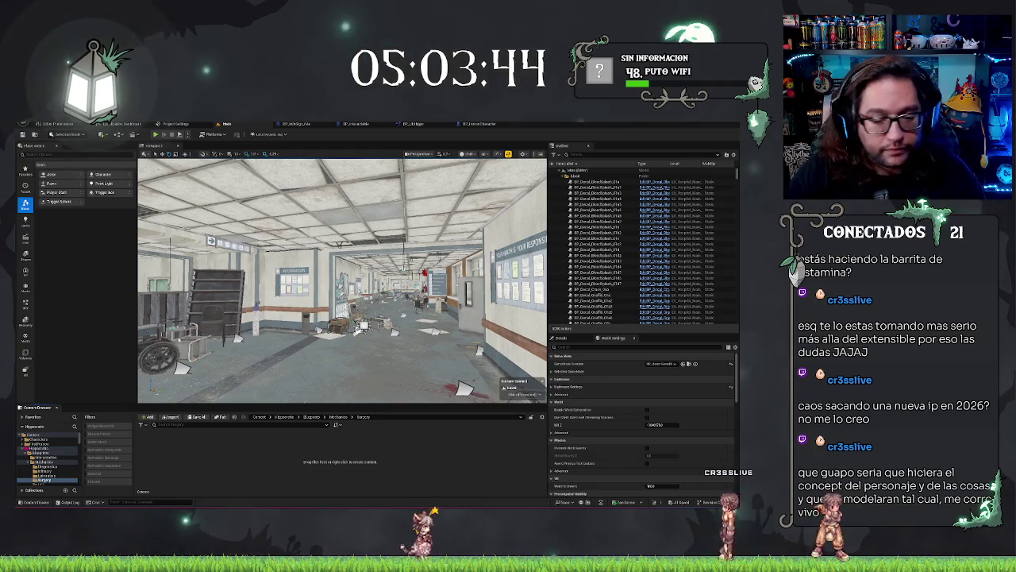
{"action": "right_click", "coordinate": [193, 462]}
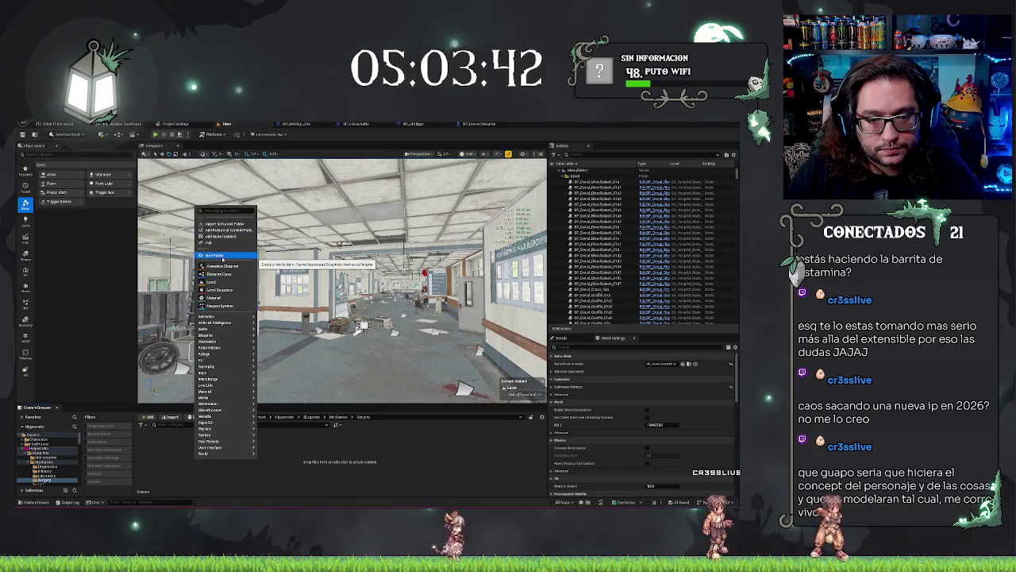
{"action": "key", "text": "Escape"}
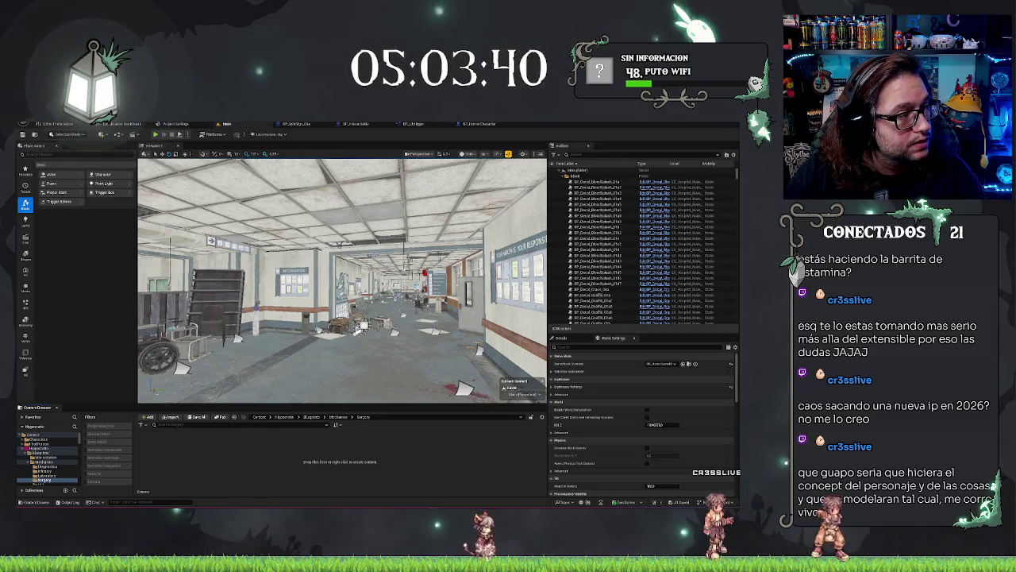
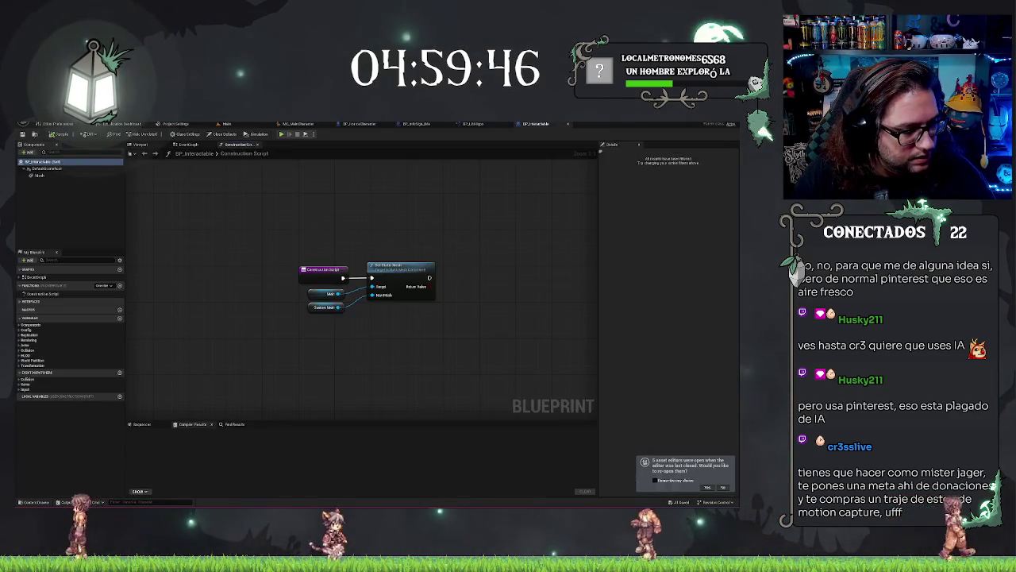
Show the class default properties of the open blueprint.
{"action": "left_click", "coordinate": [225, 133]}
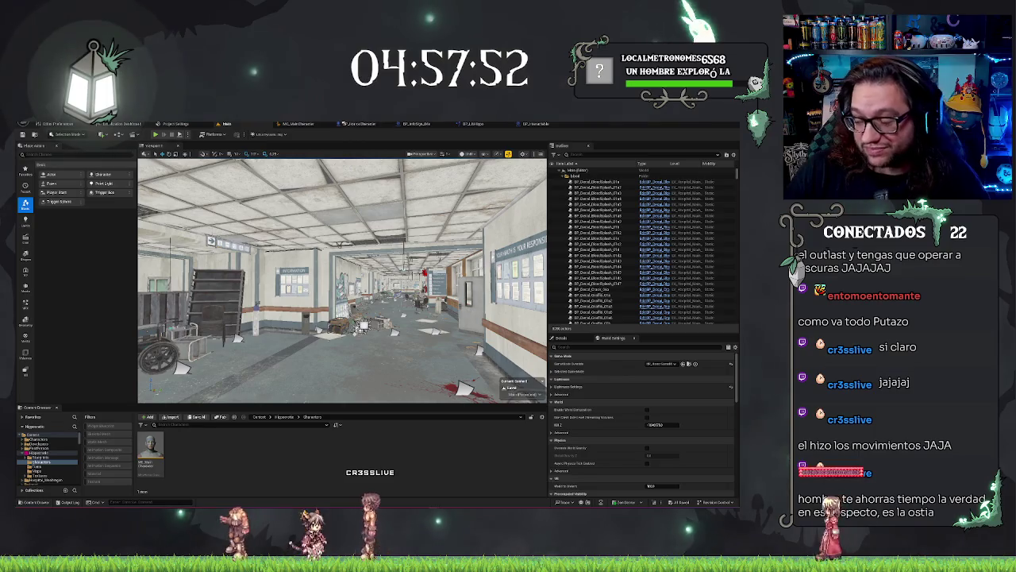
{"action": "left_click_drag", "start_coordinate": [341, 278], "coordinate": [325, 278]}
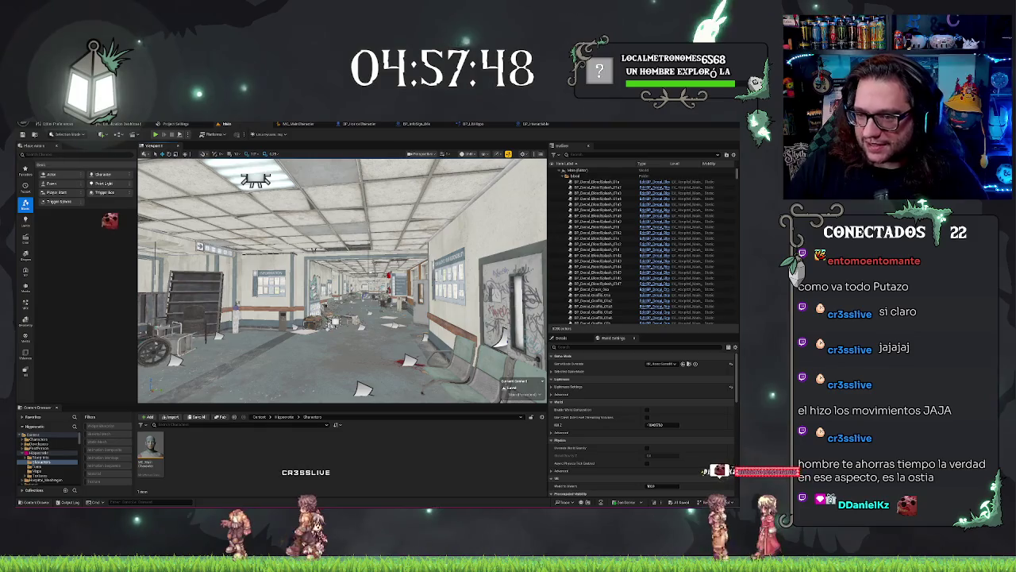
{"action": "mouse_move", "coordinate": [341, 278]}
{"action": "left_mouse_down"}
{"action": "mouse_move", "coordinate": [270, 278]}
{"action": "mouse_move", "coordinate": [353, 278]}
{"action": "left_mouse_up"}
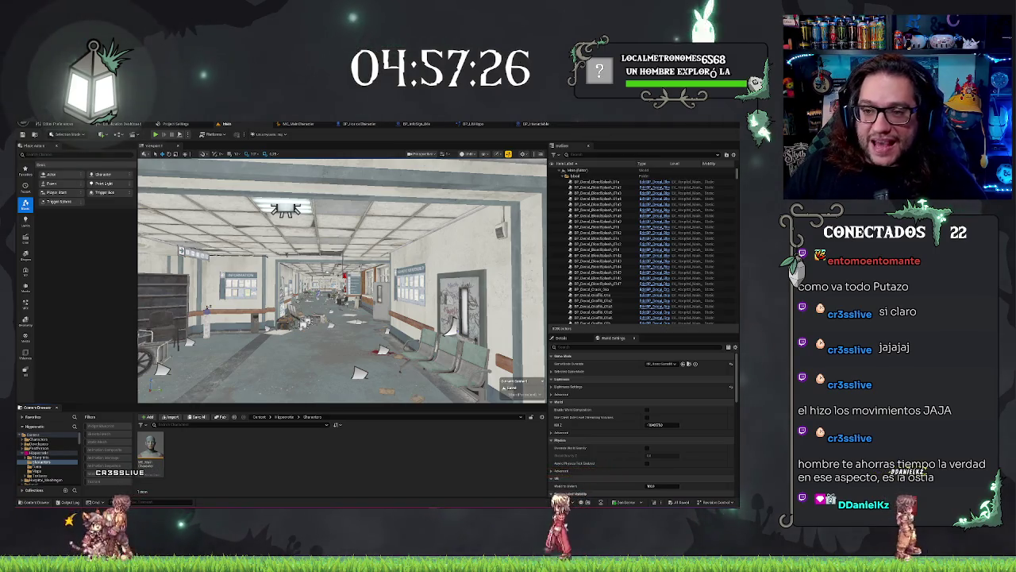
In the MHC_MainCharacter editor, browse the Presets gallery and initialize the character from the Bo preset.
{"action": "left_click", "coordinate": [298, 124]}
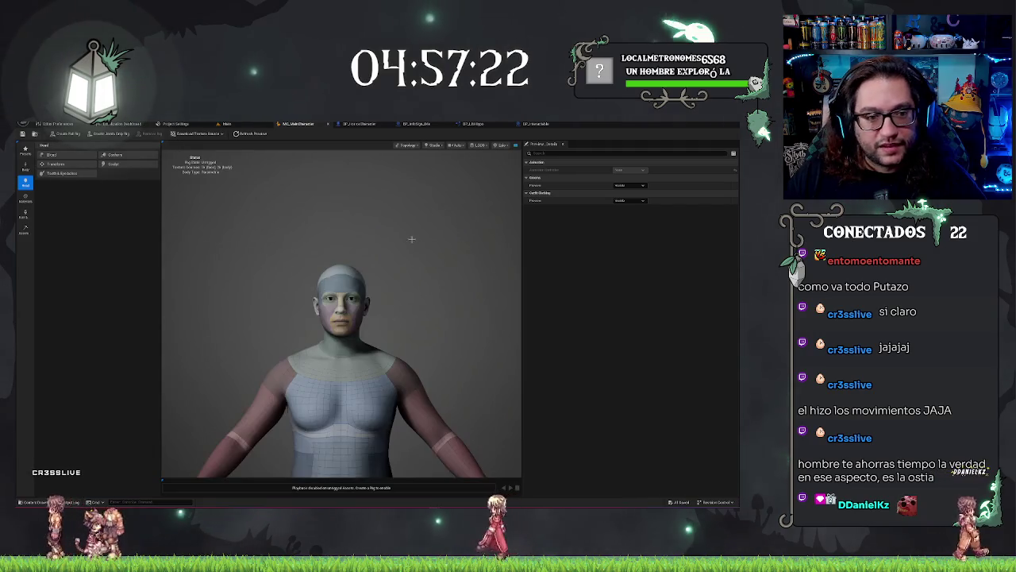
{"action": "left_click", "coordinate": [26, 149]}
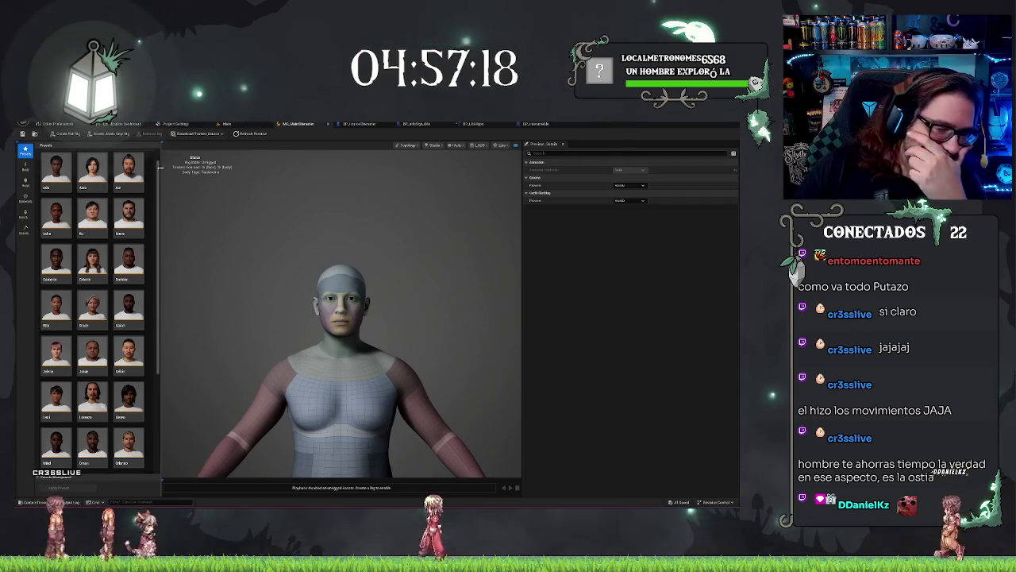
{"action": "scroll", "coordinate": [127, 271], "scroll_direction": "down", "scroll_amount": 3}
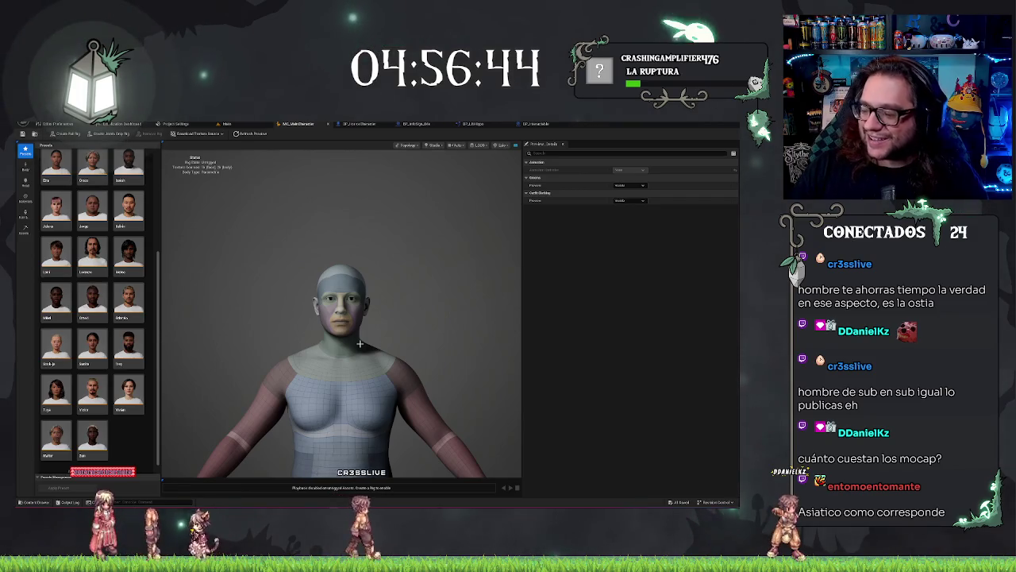
{"action": "scroll", "coordinate": [160, 300], "scroll_direction": "up", "scroll_amount": 1}
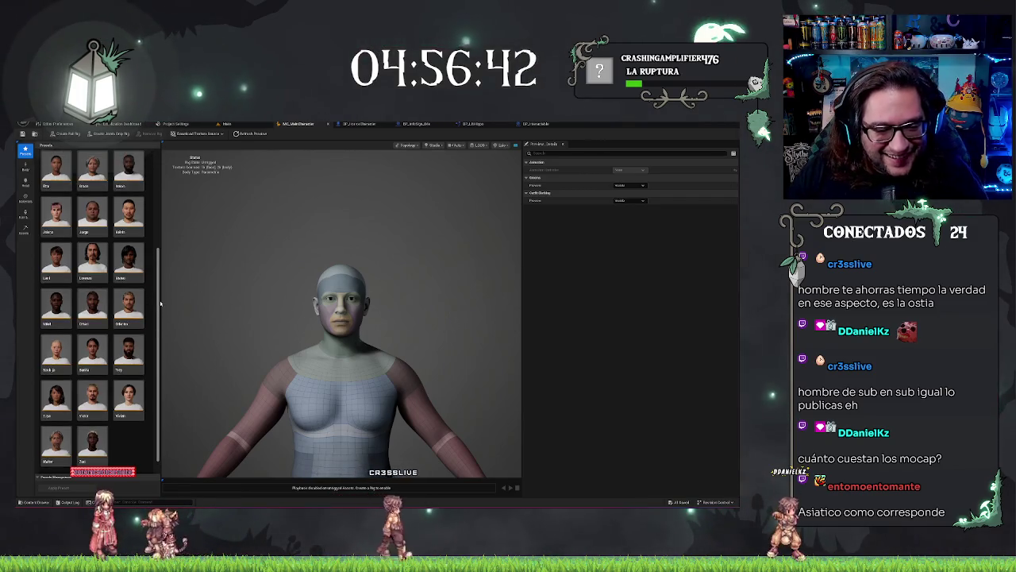
{"action": "scroll", "coordinate": [160, 300], "scroll_direction": "up", "scroll_amount": 1}
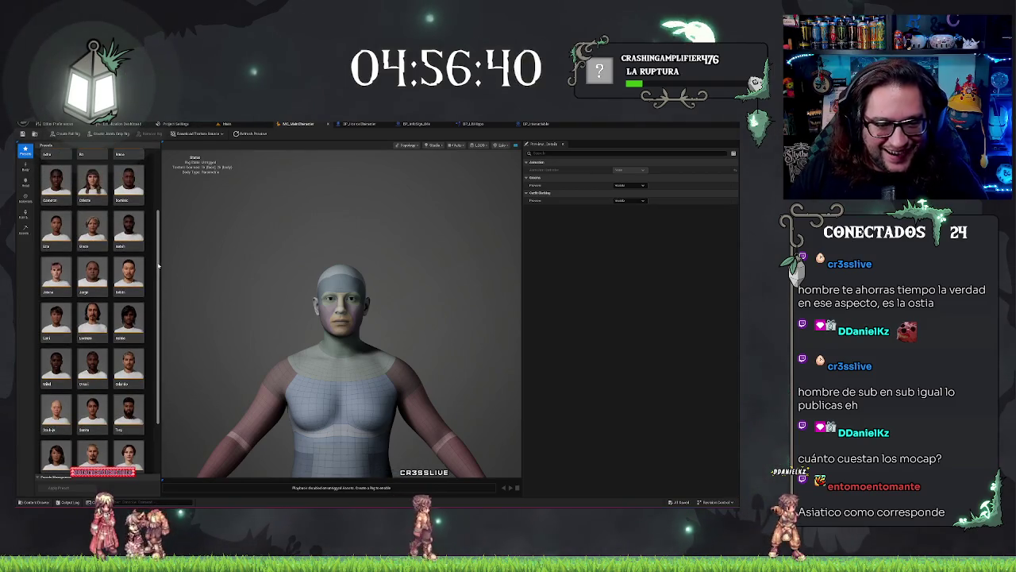
{"action": "scroll", "coordinate": [163, 270], "scroll_direction": "up", "scroll_amount": 2}
{"action": "scroll", "coordinate": [166, 249], "scroll_direction": "up", "scroll_amount": 2}
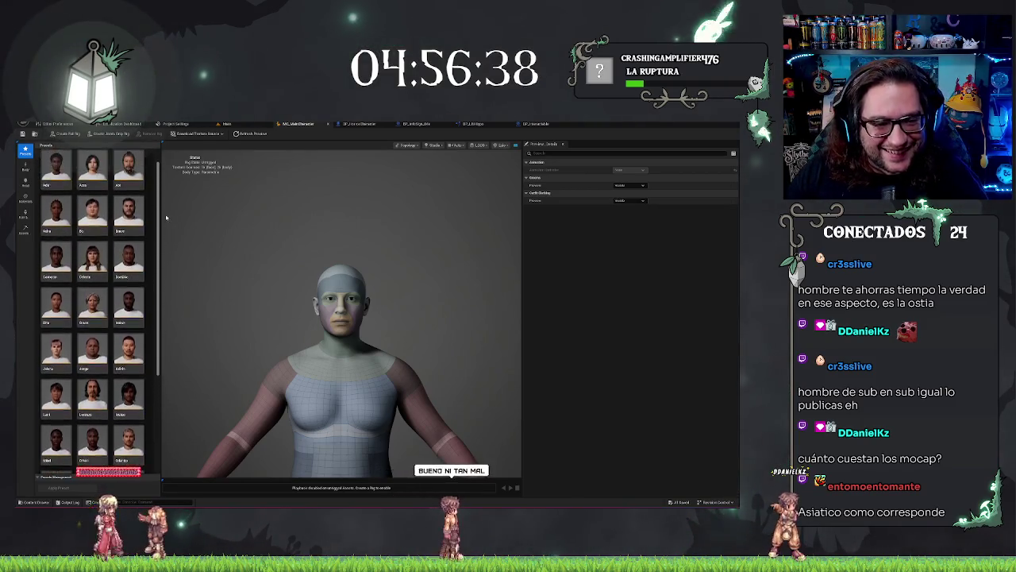
{"action": "double_click", "coordinate": [93, 232]}
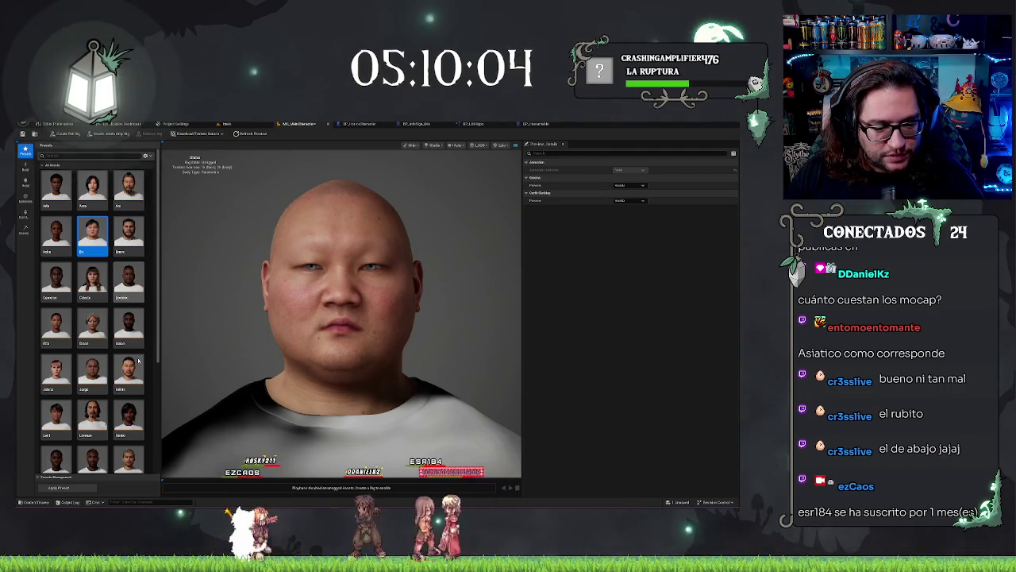
Scroll the preset gallery and select the Orlando preset instead of Victor.
{"action": "scroll", "coordinate": [139, 361], "scroll_direction": "down", "scroll_amount": 1}
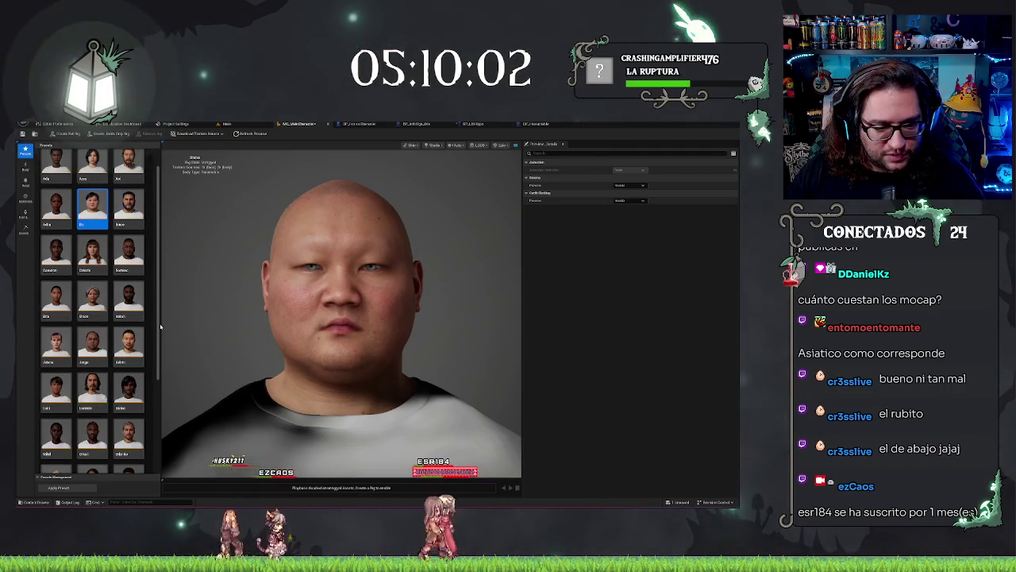
{"action": "left_click_drag", "start_coordinate": [159, 326], "coordinate": [164, 387]}
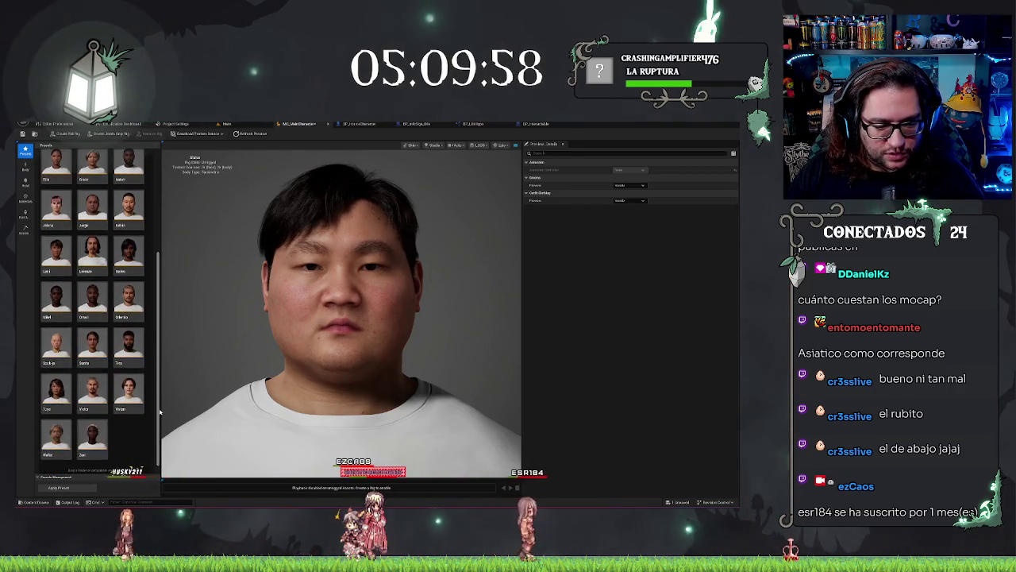
{"action": "scroll", "coordinate": [128, 329], "scroll_direction": "down", "scroll_amount": 1}
{"action": "left_click", "coordinate": [92, 401]}
{"action": "left_click", "coordinate": [130, 316]}
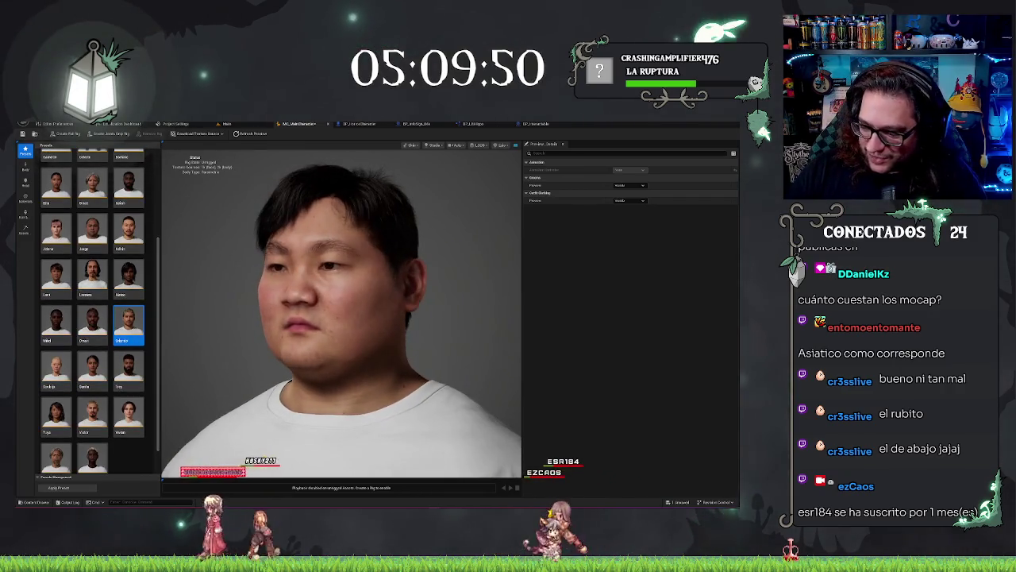
Switch the preview to a different level of detail and frame the camera on the face.
{"action": "left_click", "coordinate": [480, 147]}
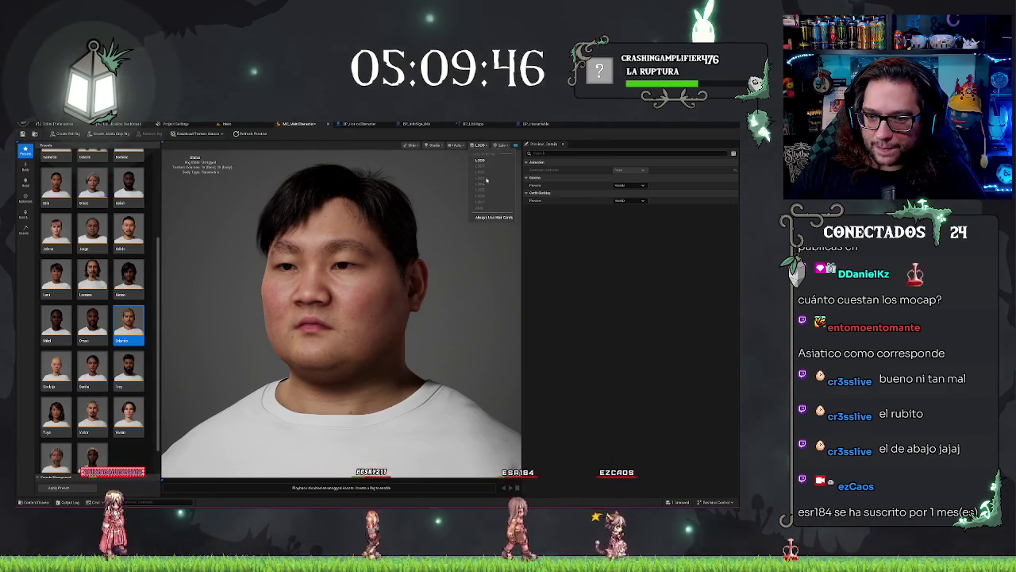
{"action": "left_click", "coordinate": [471, 150]}
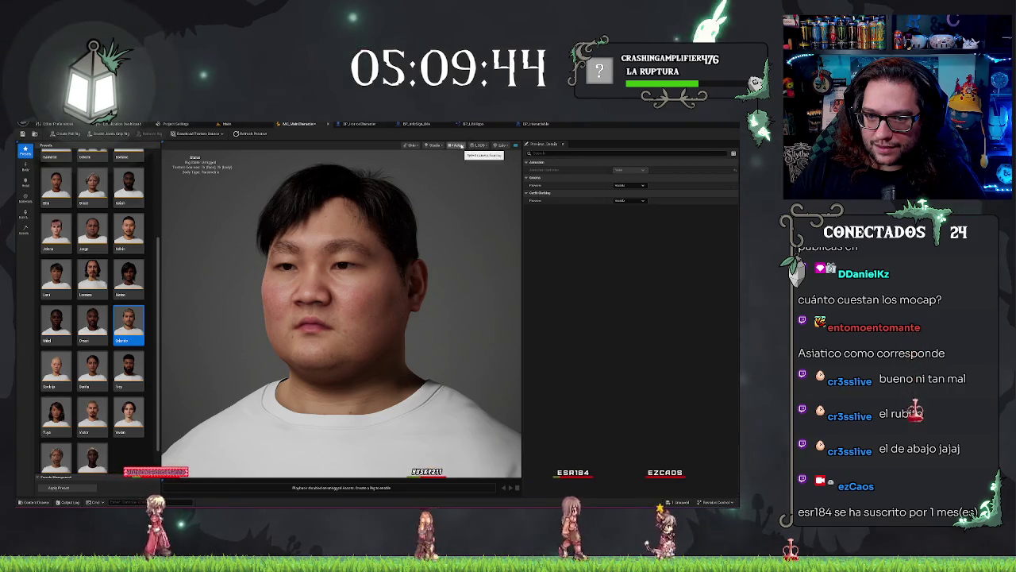
{"action": "left_click", "coordinate": [479, 146]}
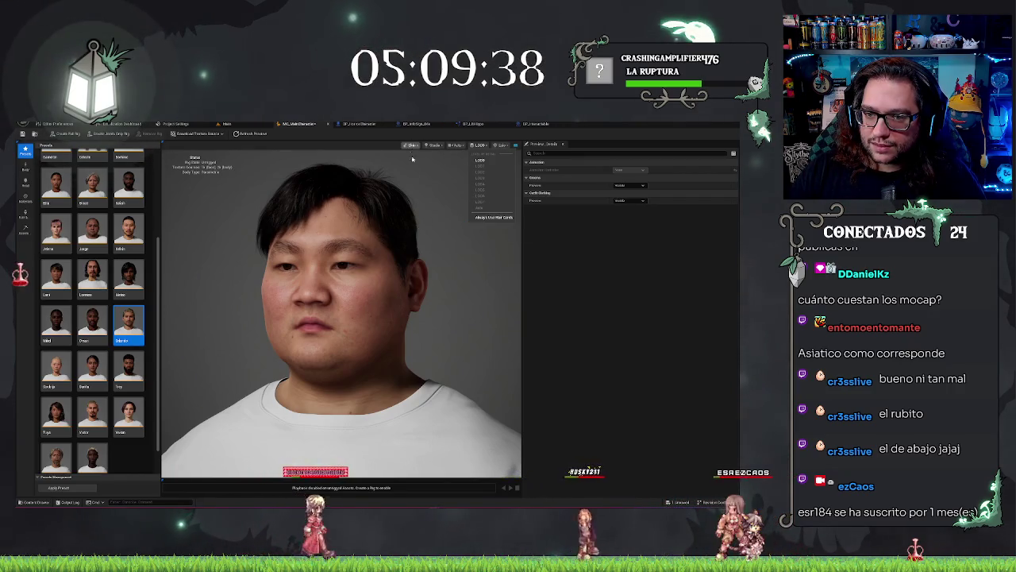
{"action": "left_click", "coordinate": [450, 149]}
{"action": "scroll", "coordinate": [434, 277], "scroll_direction": "up", "scroll_amount": 3}
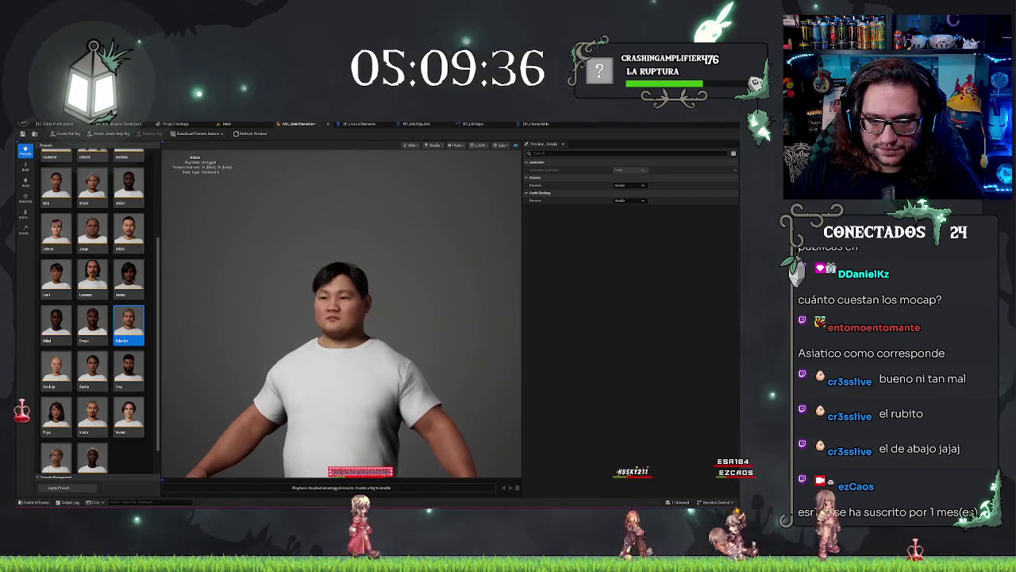
{"action": "scroll", "coordinate": [406, 296], "scroll_direction": "up", "scroll_amount": 3}
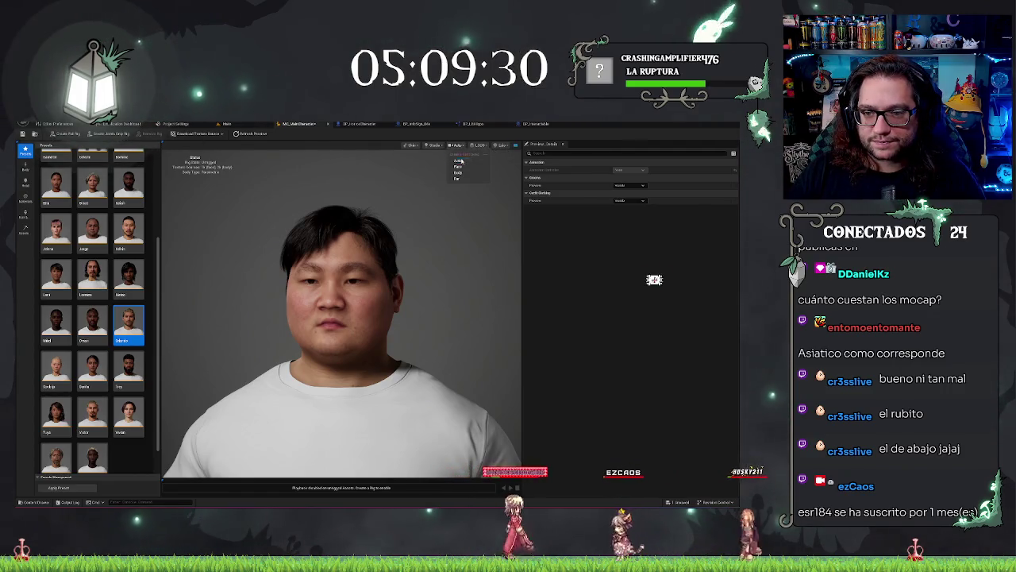
{"action": "left_click", "coordinate": [460, 161]}
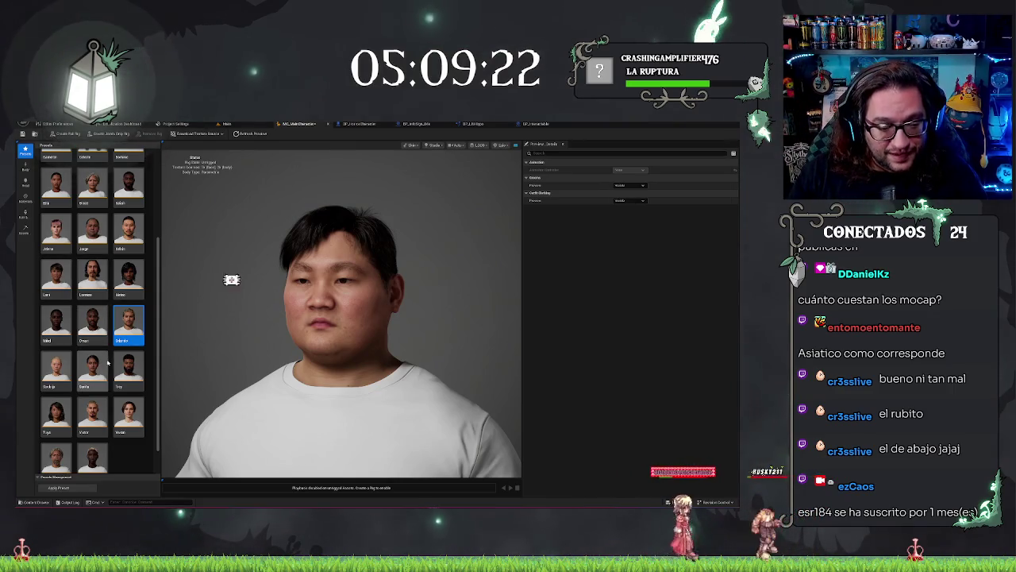
Initialize the character from Orlando, then select another male face preset in the gallery.
{"action": "double_click", "coordinate": [133, 324]}
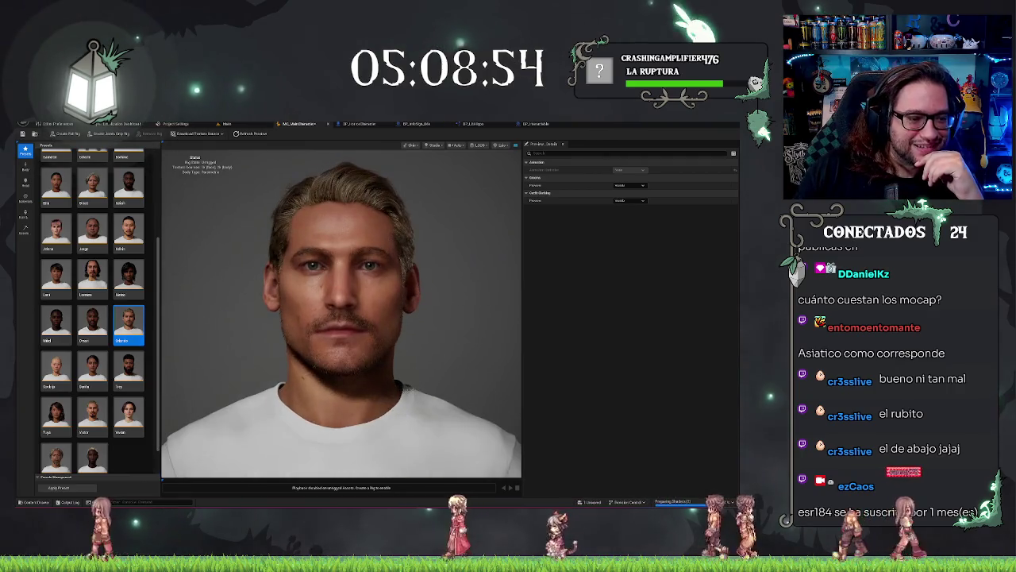
{"action": "scroll", "coordinate": [423, 369], "scroll_direction": "down", "scroll_amount": 5}
{"action": "scroll", "coordinate": [423, 369], "scroll_direction": "up", "scroll_amount": 2}
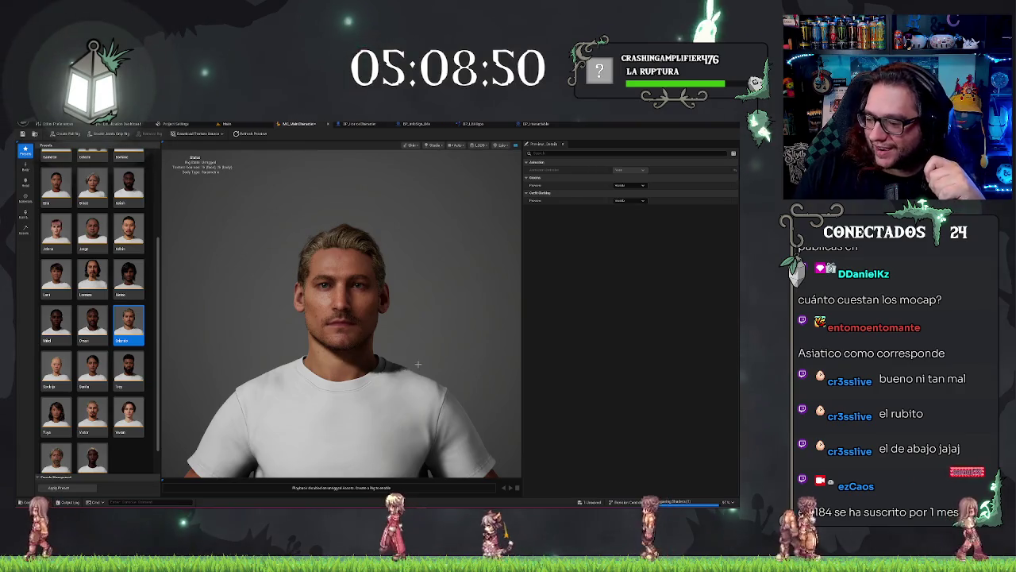
{"action": "scroll", "coordinate": [137, 317], "scroll_direction": "up", "scroll_amount": 1}
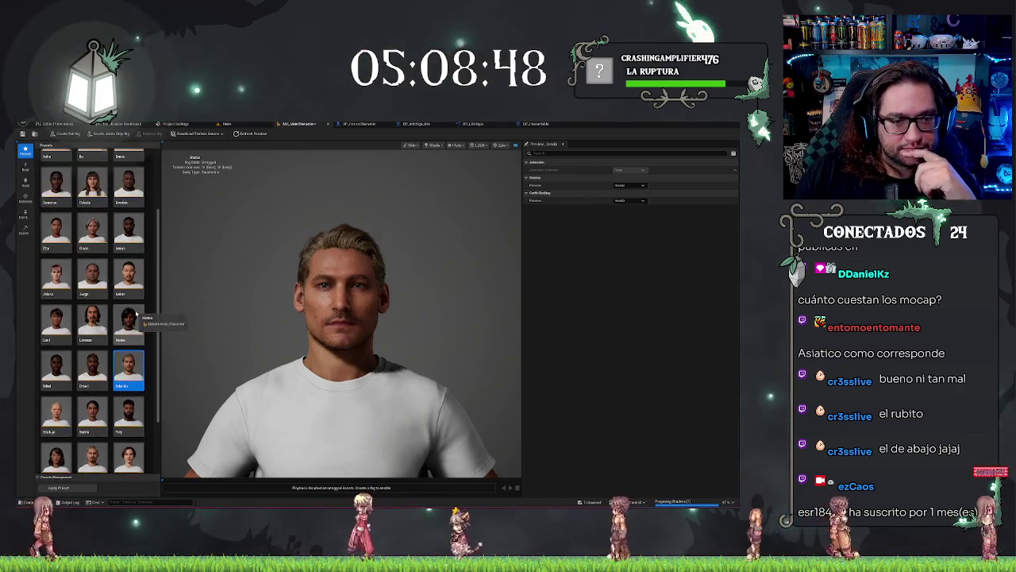
{"action": "scroll", "coordinate": [137, 317], "scroll_direction": "up", "scroll_amount": 2}
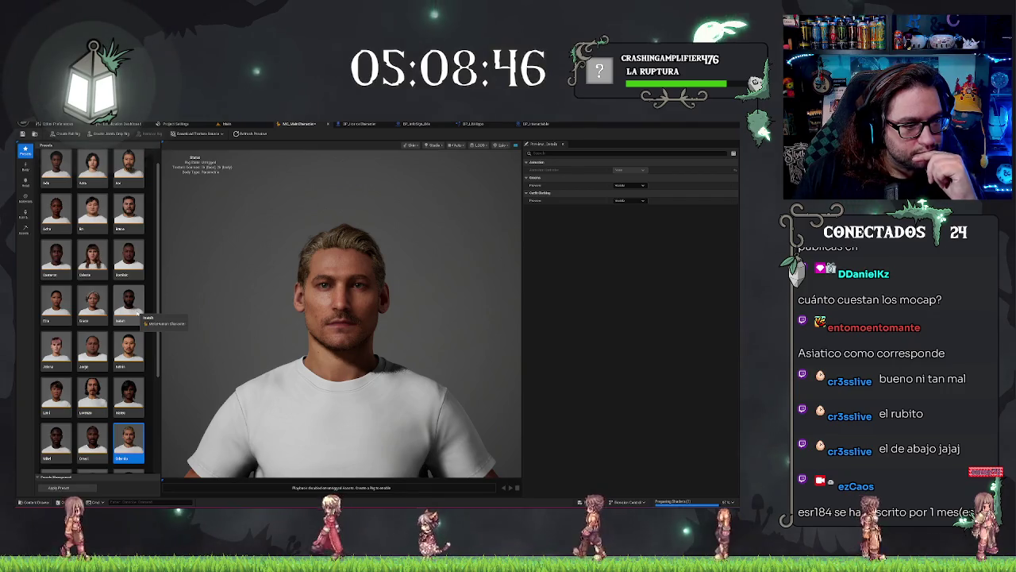
{"action": "scroll", "coordinate": [140, 317], "scroll_direction": "up", "scroll_amount": 1}
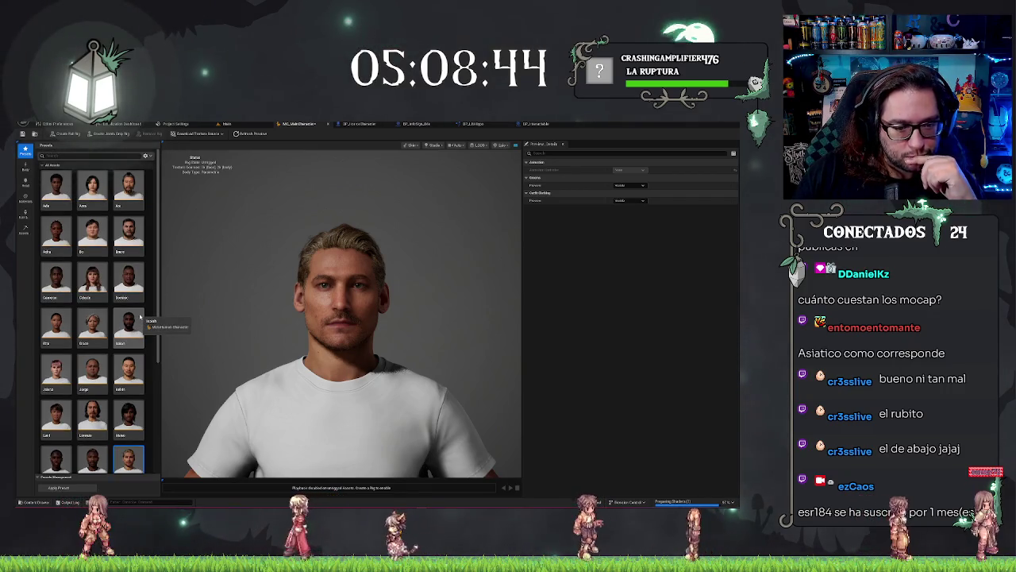
{"action": "scroll", "coordinate": [139, 316], "scroll_direction": "down", "scroll_amount": 3}
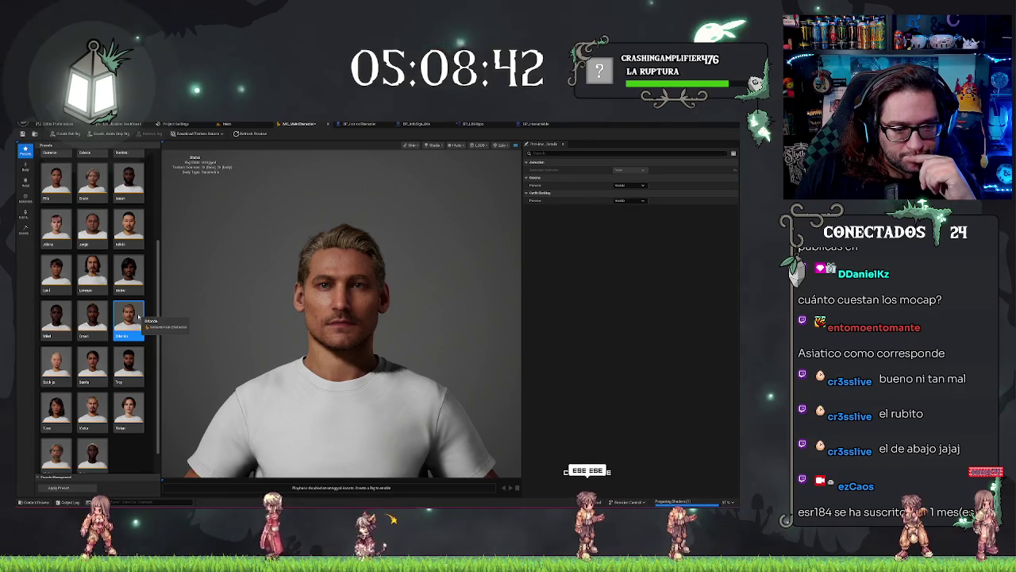
{"action": "scroll", "coordinate": [133, 320], "scroll_direction": "down", "scroll_amount": 1}
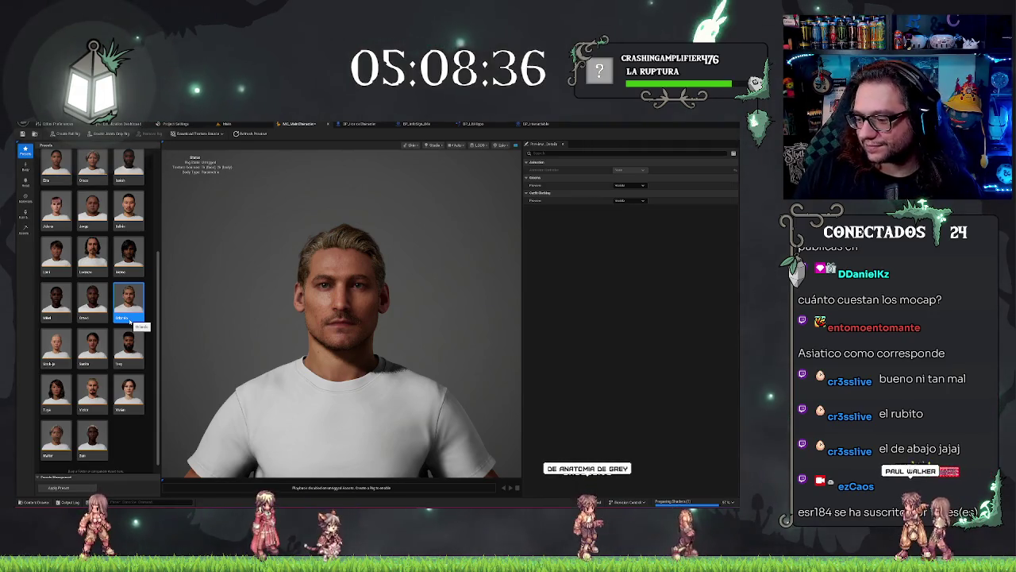
{"action": "left_click", "coordinate": [99, 395]}
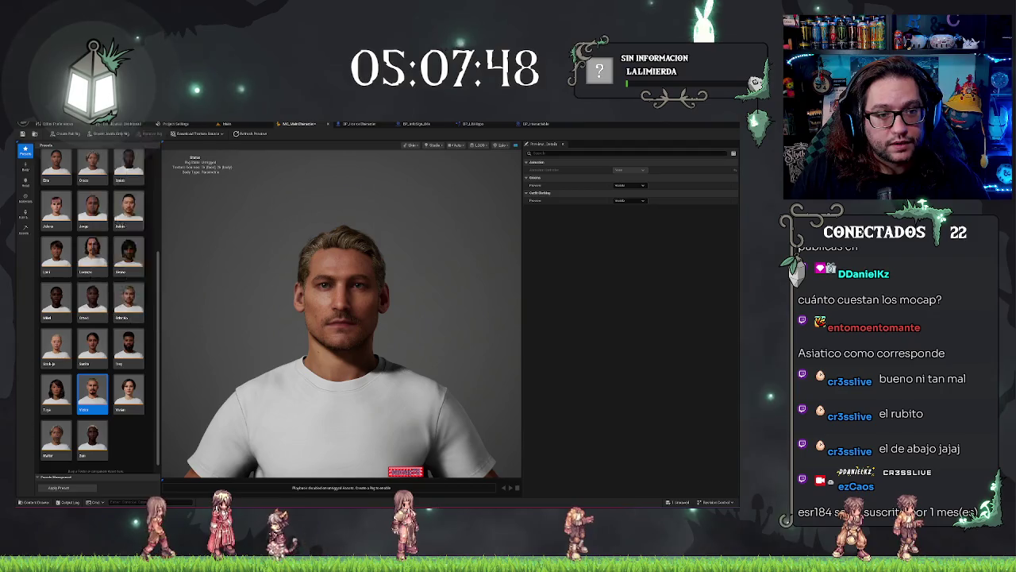
Open the Fab marketplace panel from the Window menu.
{"action": "left_click", "coordinate": [47, 124]}
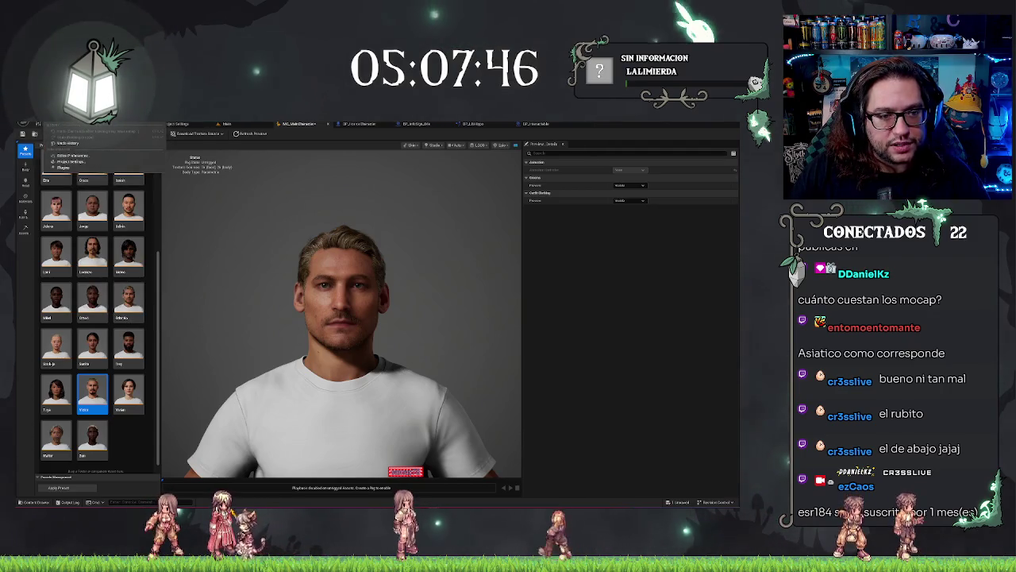
{"action": "mouse_move", "coordinate": [99, 124]}
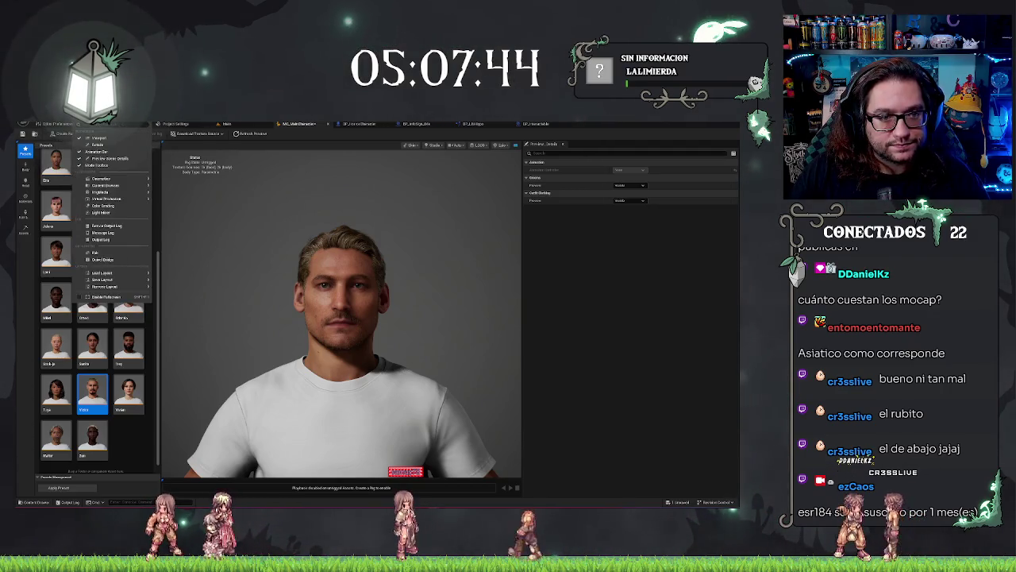
{"action": "left_click", "coordinate": [97, 251]}
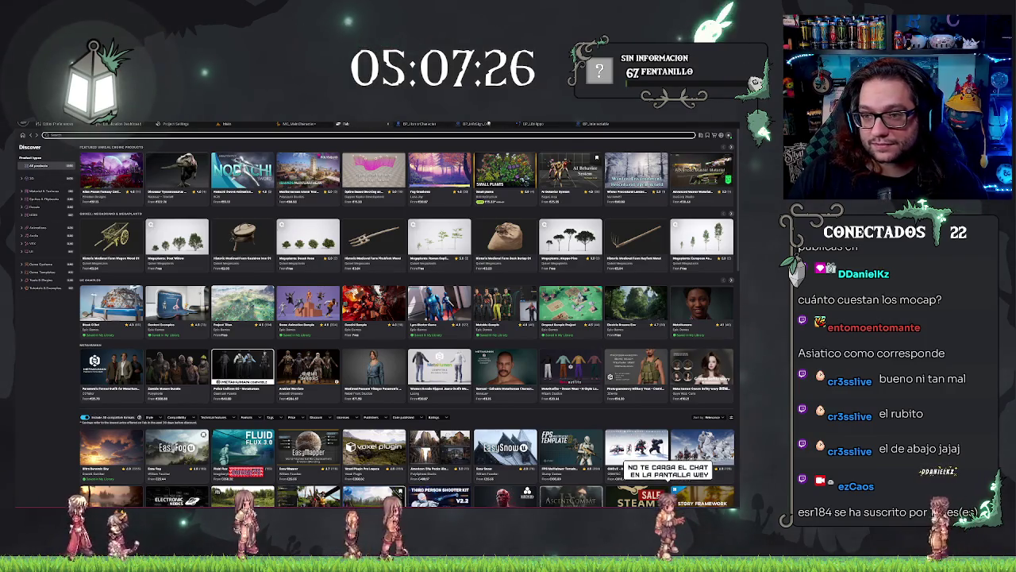
Return to the MHC_MainCharacter editor showing the blond, stubbled man.
{"action": "left_click", "coordinate": [298, 124]}
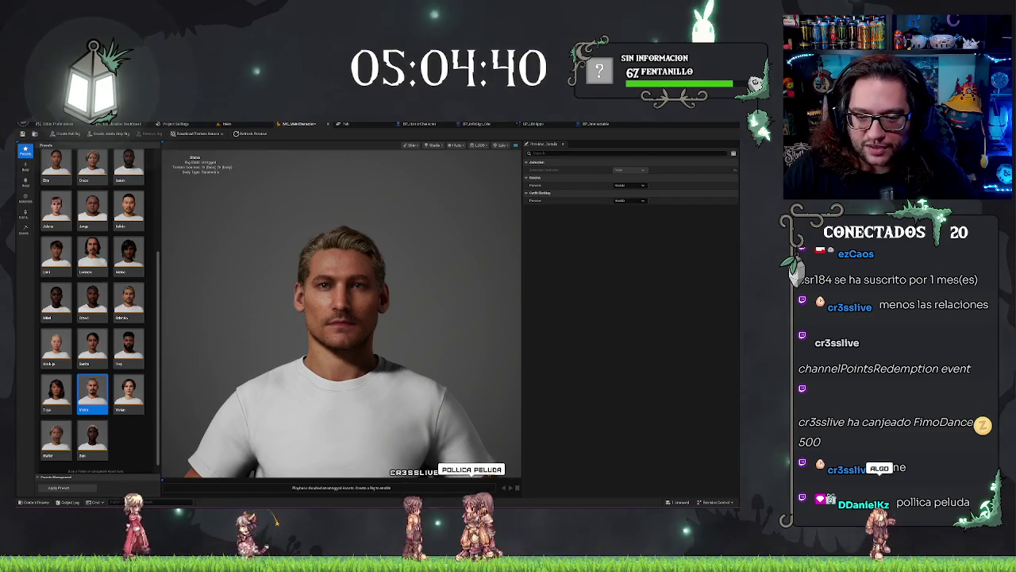
Orbit the MetaHuman to inspect its side profile and front, then return to Fab.
{"action": "left_click_drag", "start_coordinate": [420, 286], "coordinate": [373, 288]}
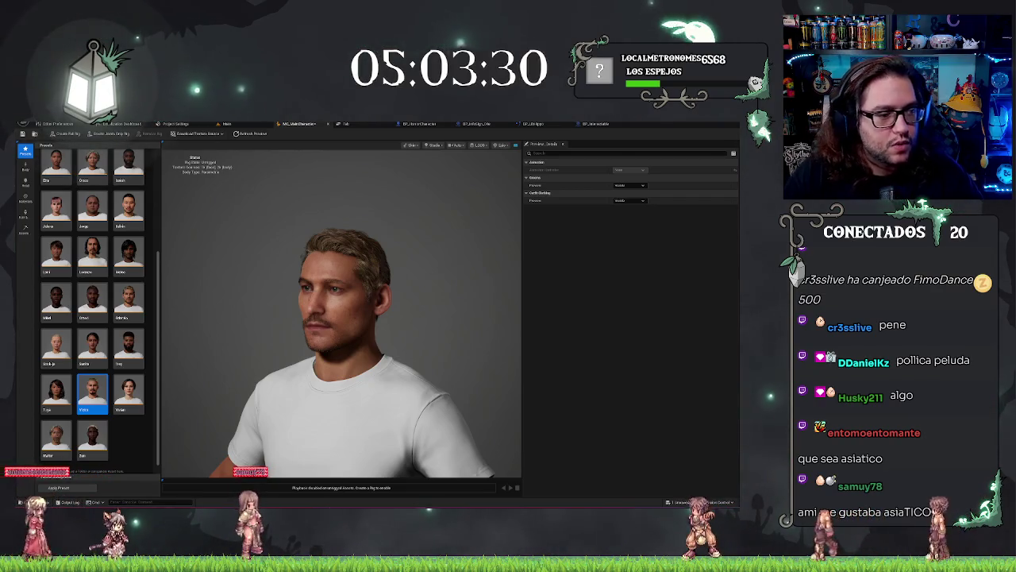
{"action": "left_click_drag", "start_coordinate": [318, 328], "coordinate": [354, 328]}
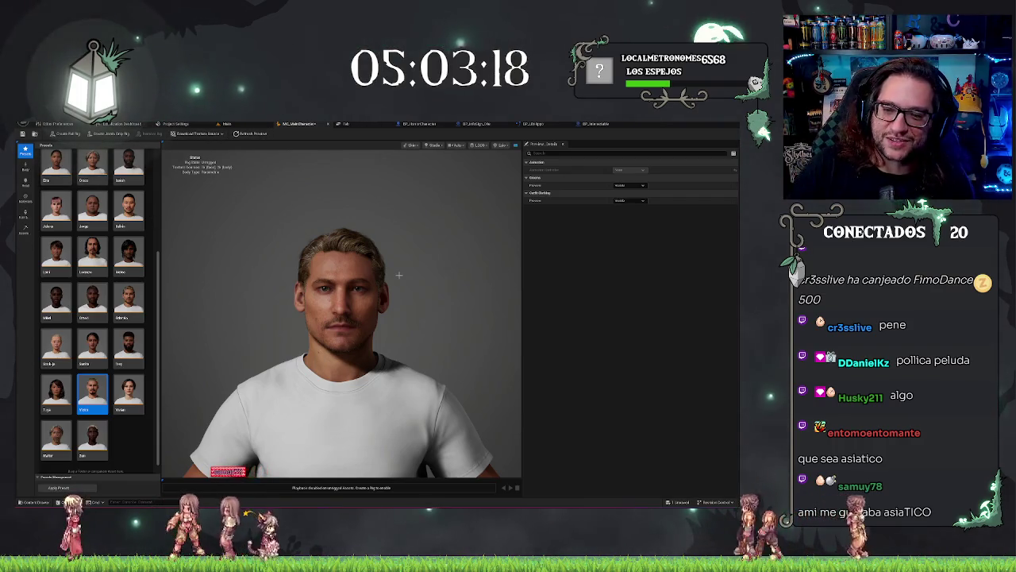
{"action": "scroll", "coordinate": [416, 291], "scroll_direction": "down", "scroll_amount": 3}
{"action": "left_click", "coordinate": [343, 124]}
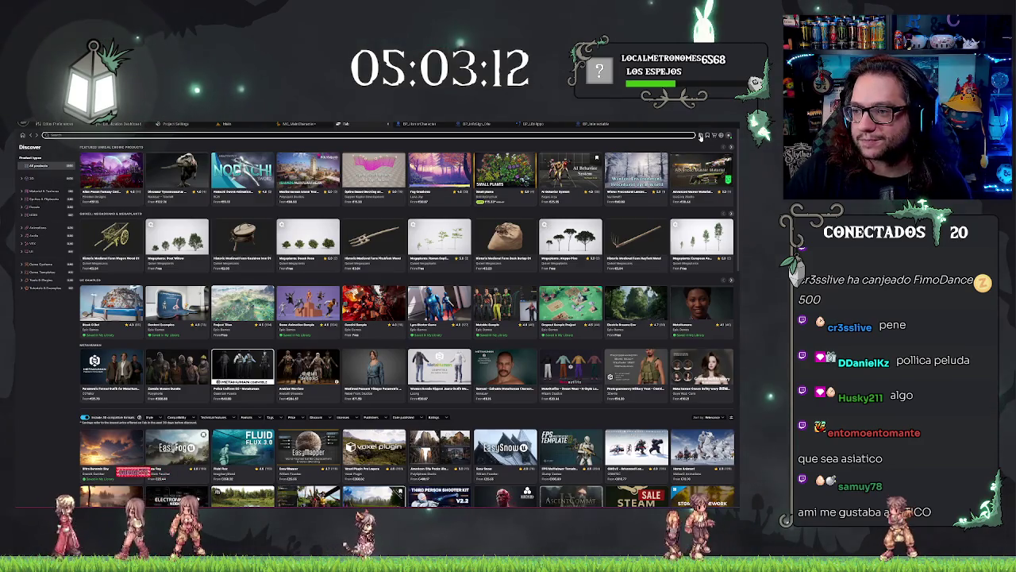
Open My Library and look through its Style, Compatibility, Technical features and Formats filters.
{"action": "left_click", "coordinate": [707, 137]}
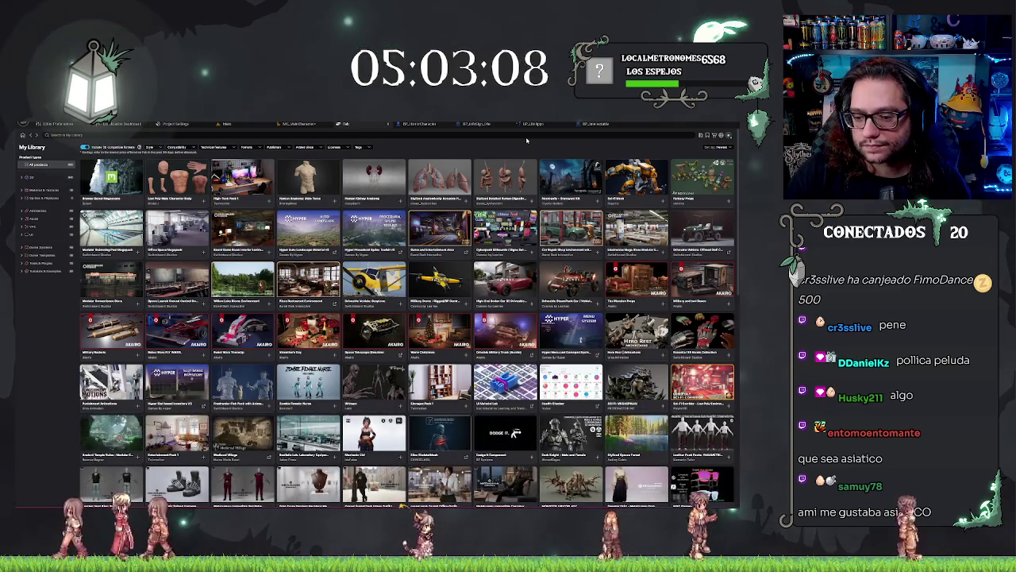
{"action": "left_click", "coordinate": [151, 148]}
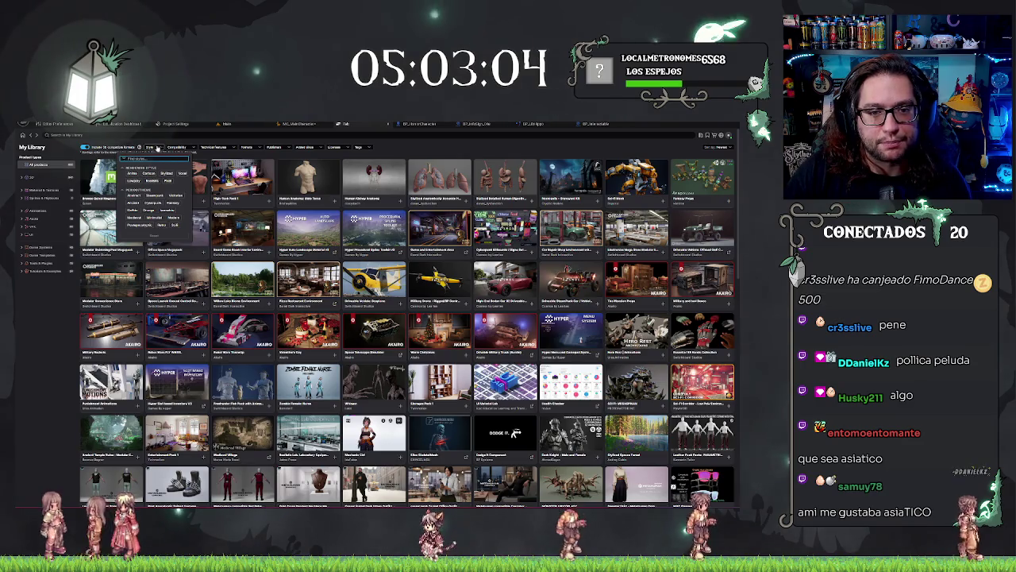
{"action": "left_click", "coordinate": [191, 148]}
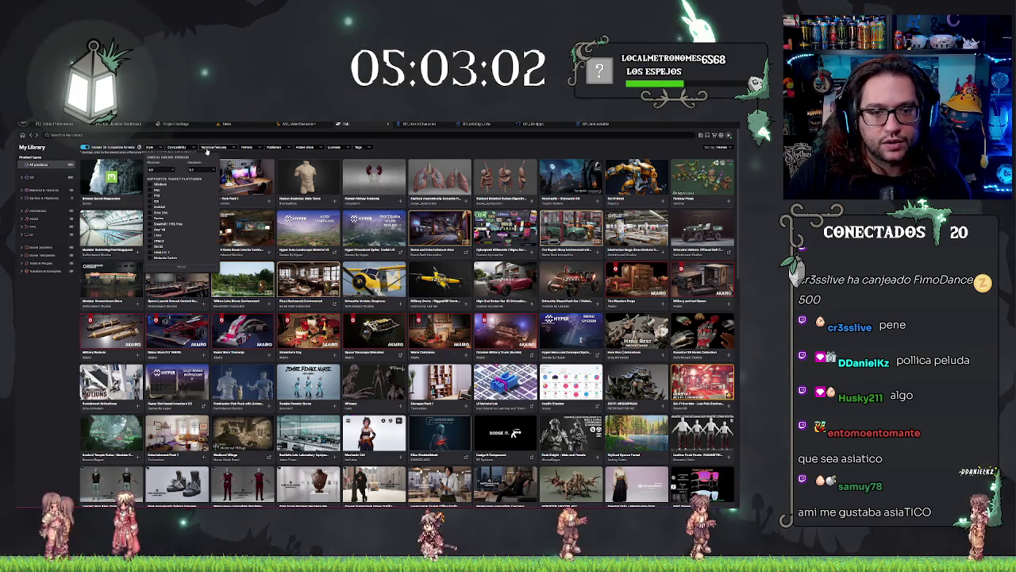
{"action": "left_click", "coordinate": [215, 148]}
{"action": "left_click", "coordinate": [246, 148]}
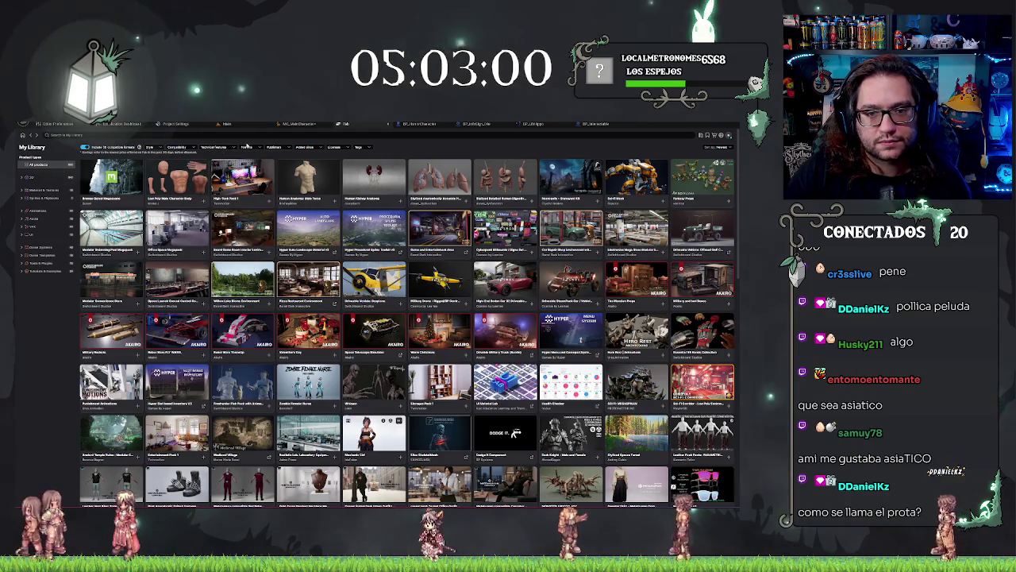
{"action": "left_click", "coordinate": [249, 149]}
{"action": "left_click", "coordinate": [249, 149]}
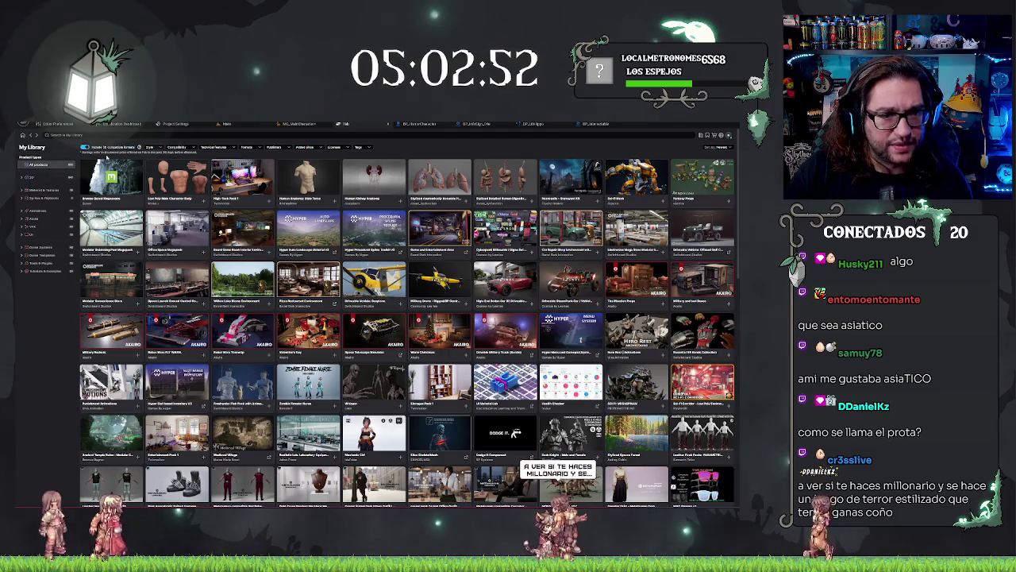
Filter the library to show only MetaHuman compatible assets.
{"action": "left_click", "coordinate": [150, 148]}
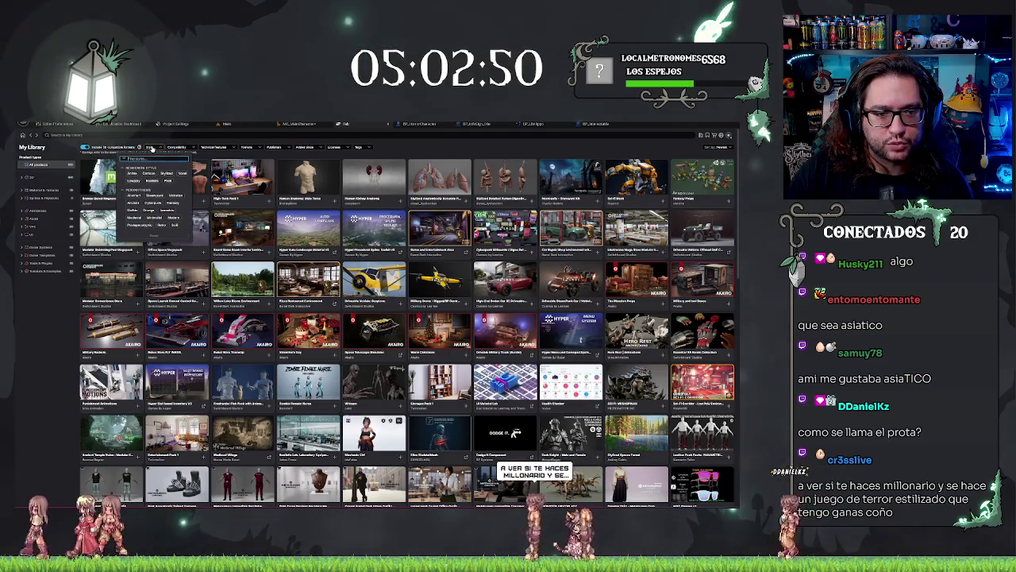
{"action": "left_click", "coordinate": [185, 149]}
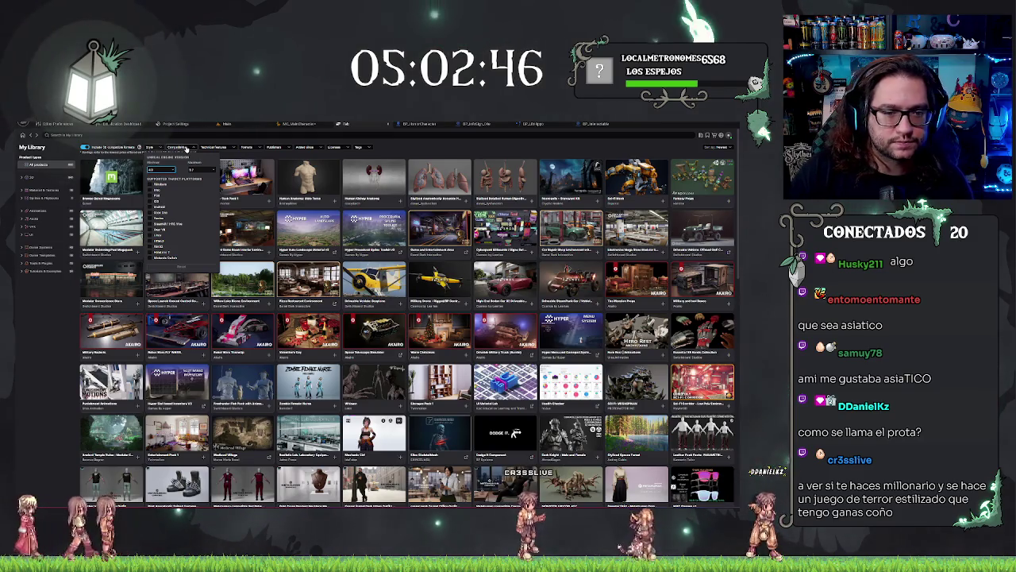
{"action": "left_click", "coordinate": [208, 148]}
{"action": "left_click", "coordinate": [247, 148]}
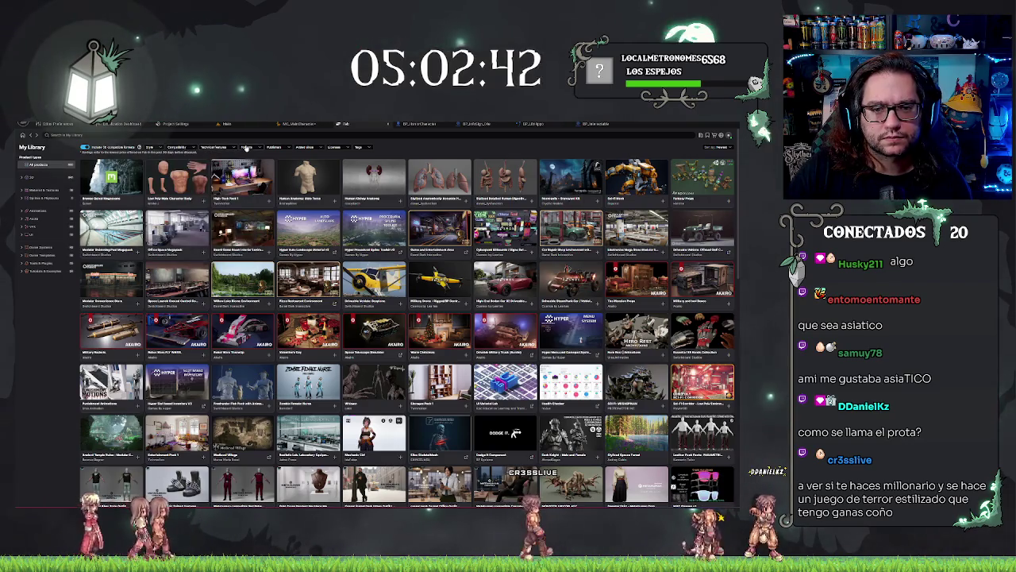
{"action": "left_click", "coordinate": [246, 147]}
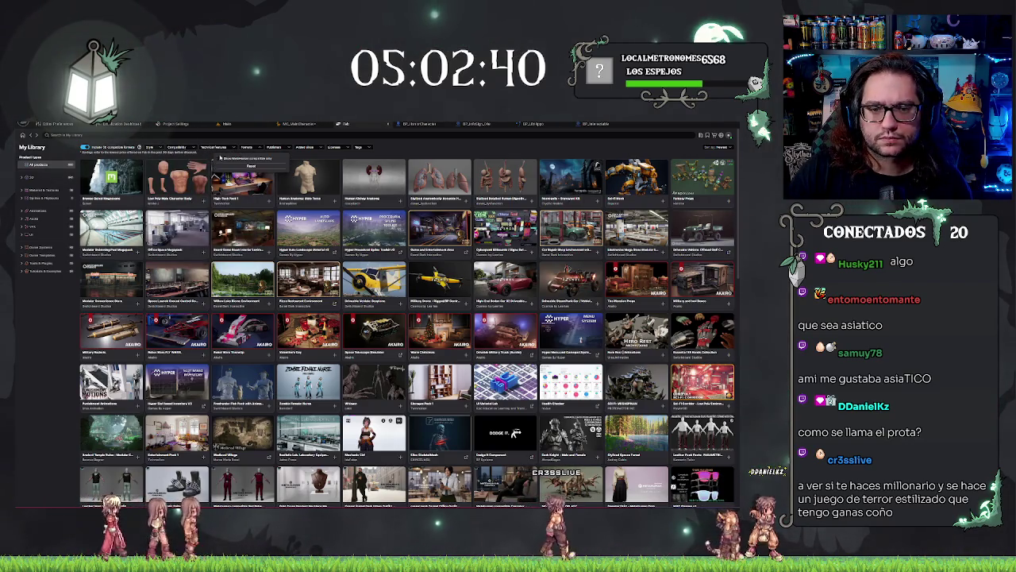
{"action": "left_click", "coordinate": [217, 159]}
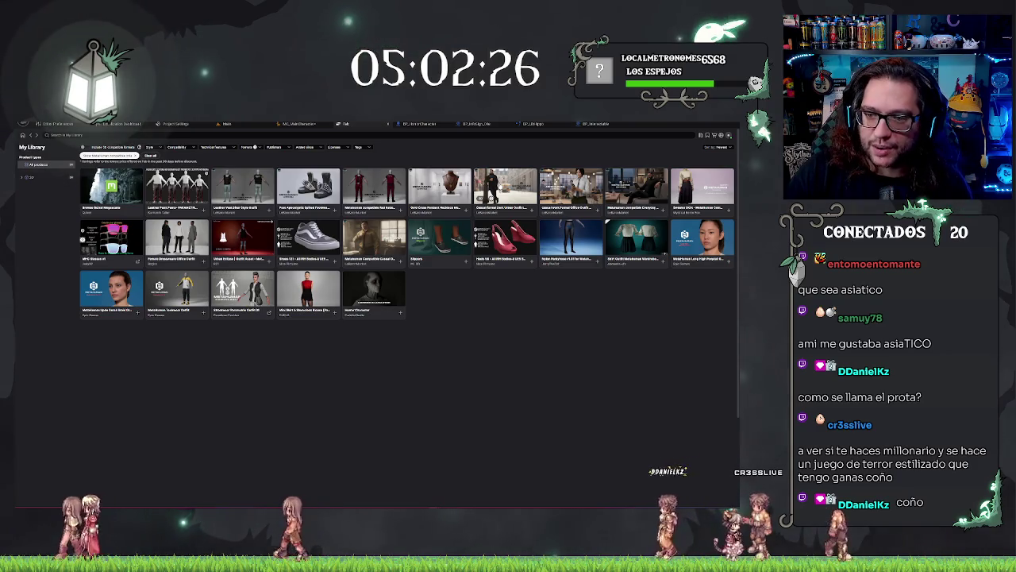
Open the Casual formal Dark Urban Outfit Long Coat product page.
{"action": "left_click", "coordinate": [500, 183]}
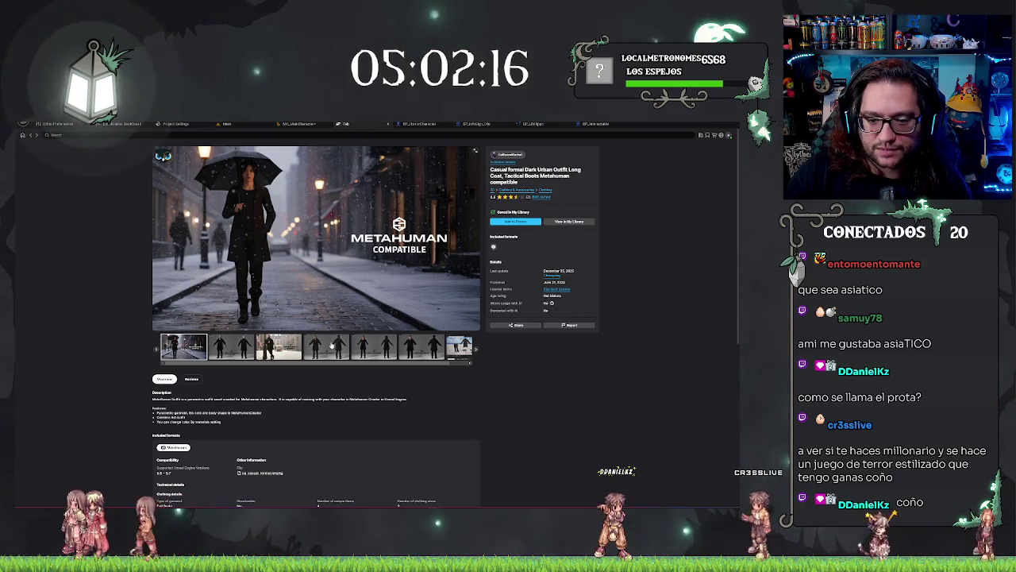
View the outfit's front and back render, then add the Dark Urban Long Coat outfit to the project.
{"action": "left_click", "coordinate": [327, 346]}
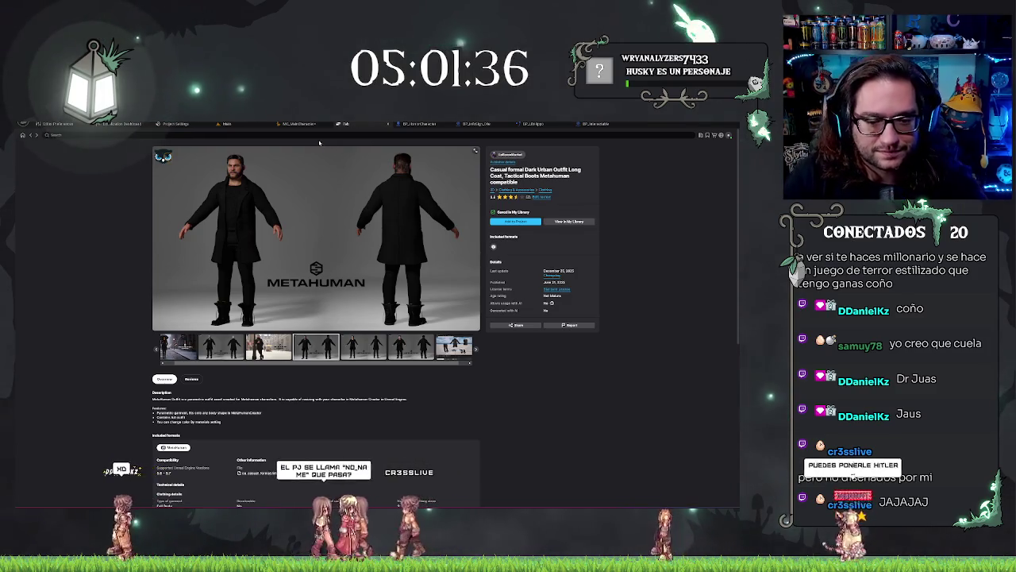
{"action": "left_click", "coordinate": [521, 222]}
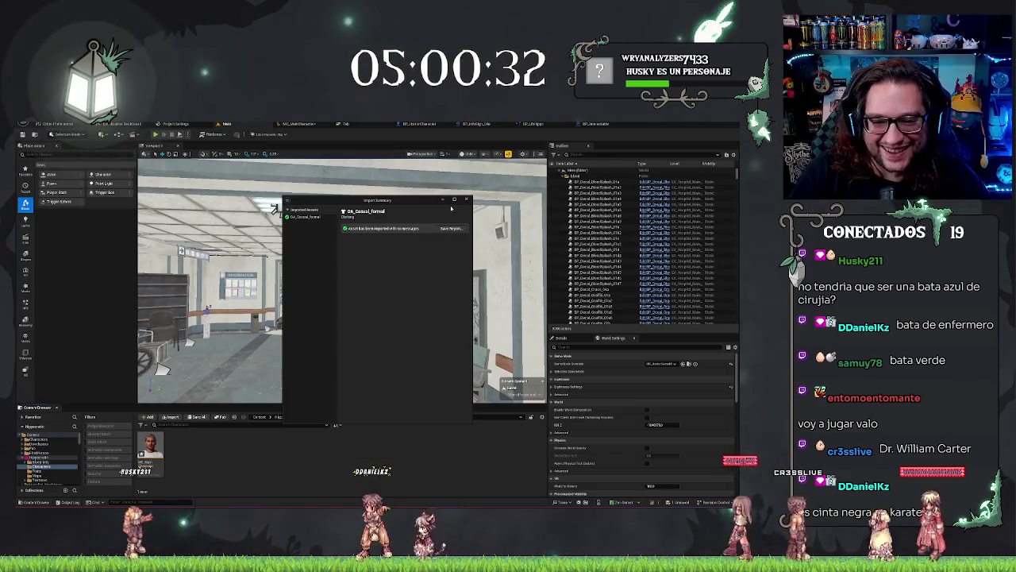
Close the Import Summary reporting DA_Casual_formal imported with no issues.
{"action": "left_click", "coordinate": [466, 199]}
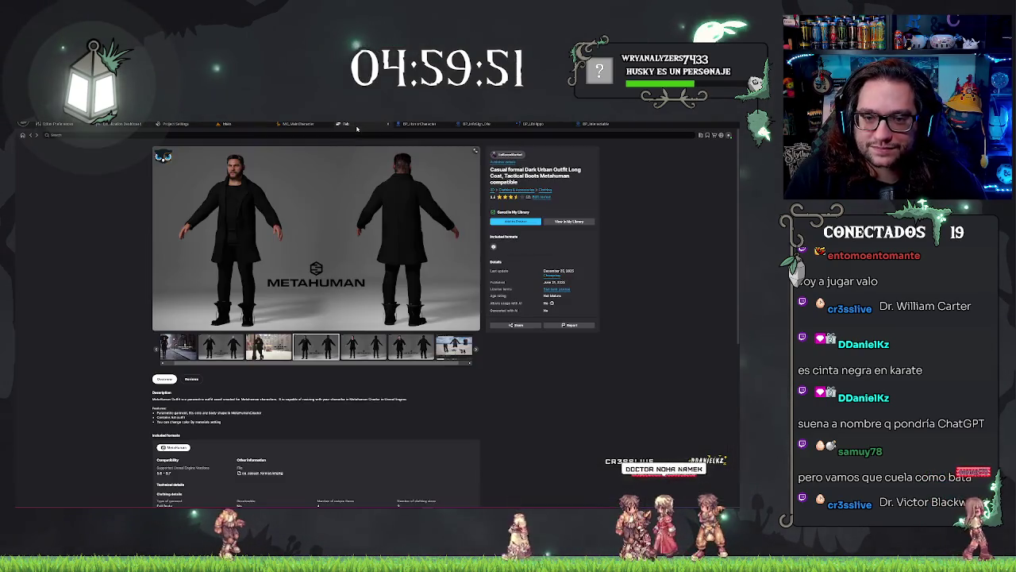
Return to the Dark Urban Outfit Long Coat product page on the Fab tab.
{"action": "left_click", "coordinate": [359, 124]}
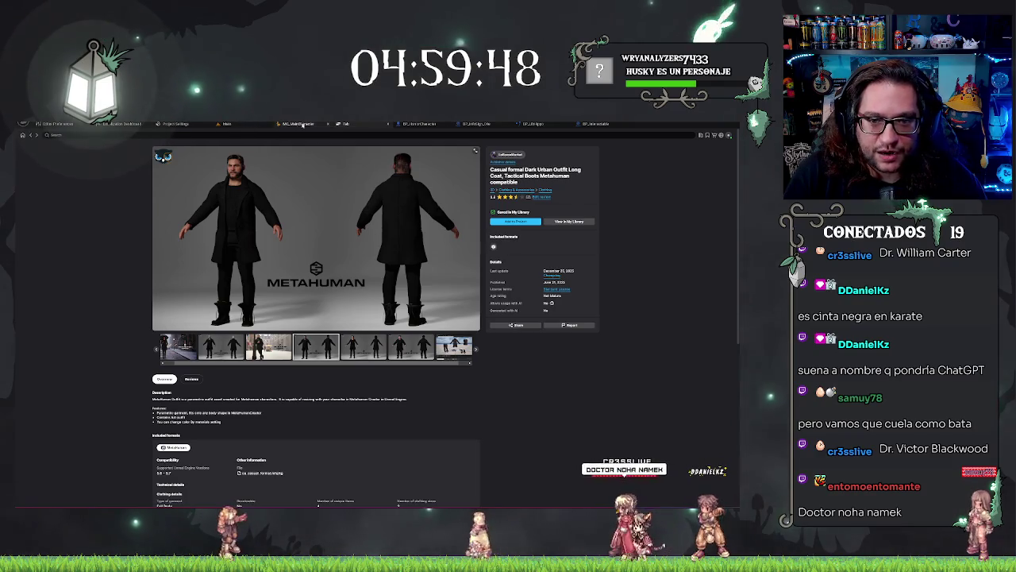
Go from the long coat page back to My Library of owned Fab assets.
{"action": "left_click", "coordinate": [297, 124]}
{"action": "left_click", "coordinate": [343, 124]}
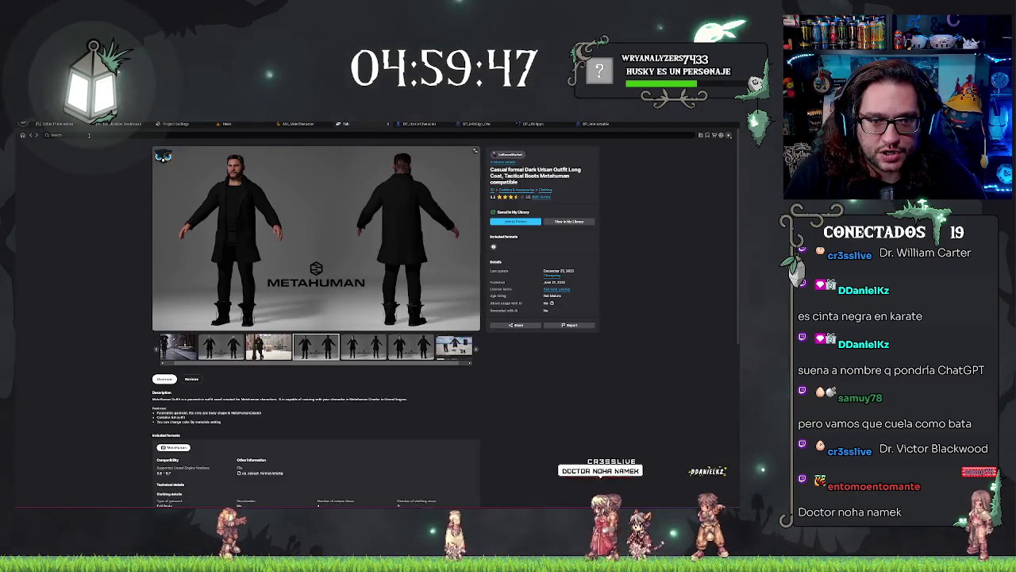
{"action": "left_click", "coordinate": [31, 137]}
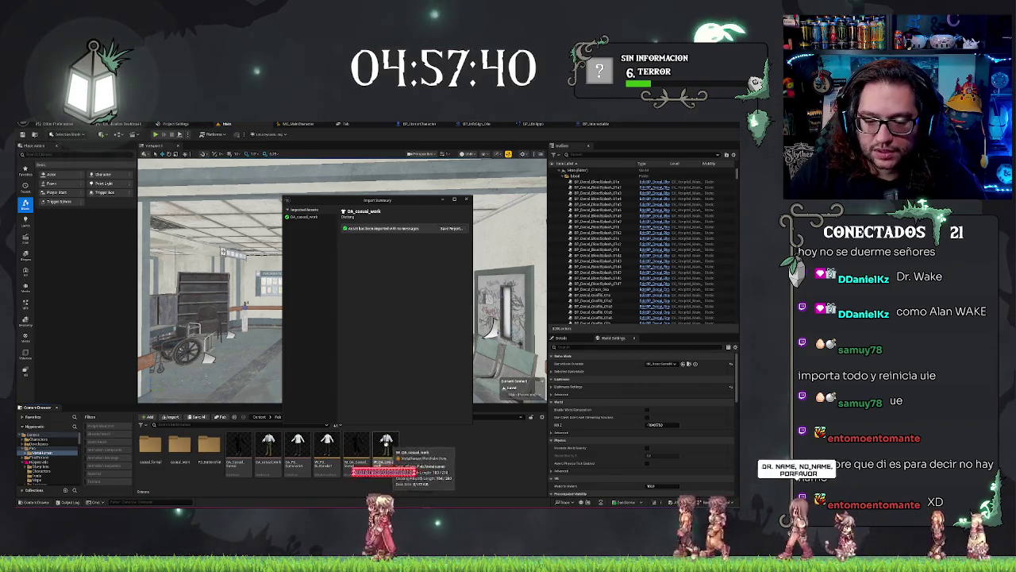
Dismiss the casual work and button shirt import reports, then switch to the MetaHuman Character editor.
{"action": "left_click", "coordinate": [357, 450]}
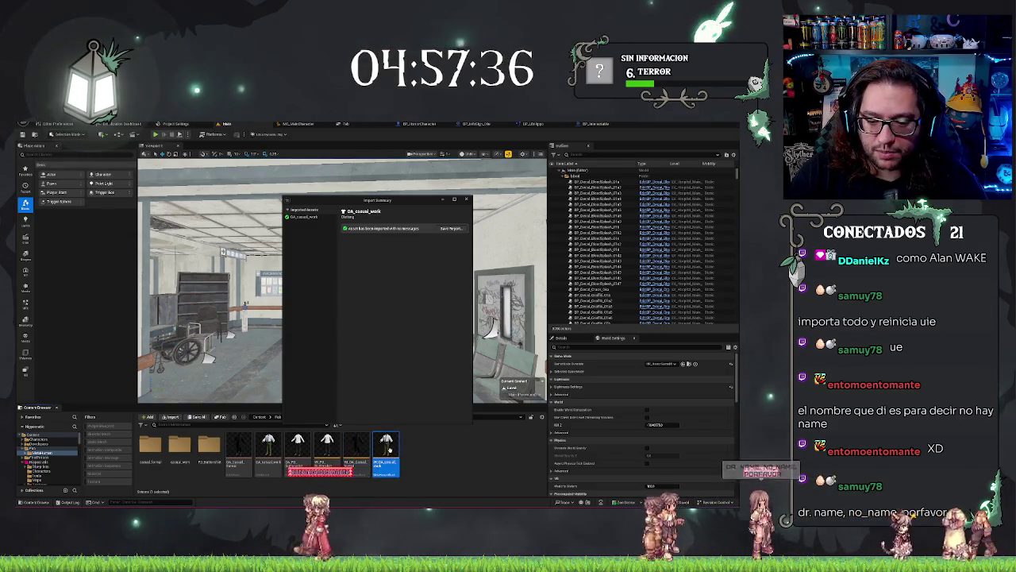
{"action": "left_click", "coordinate": [448, 447]}
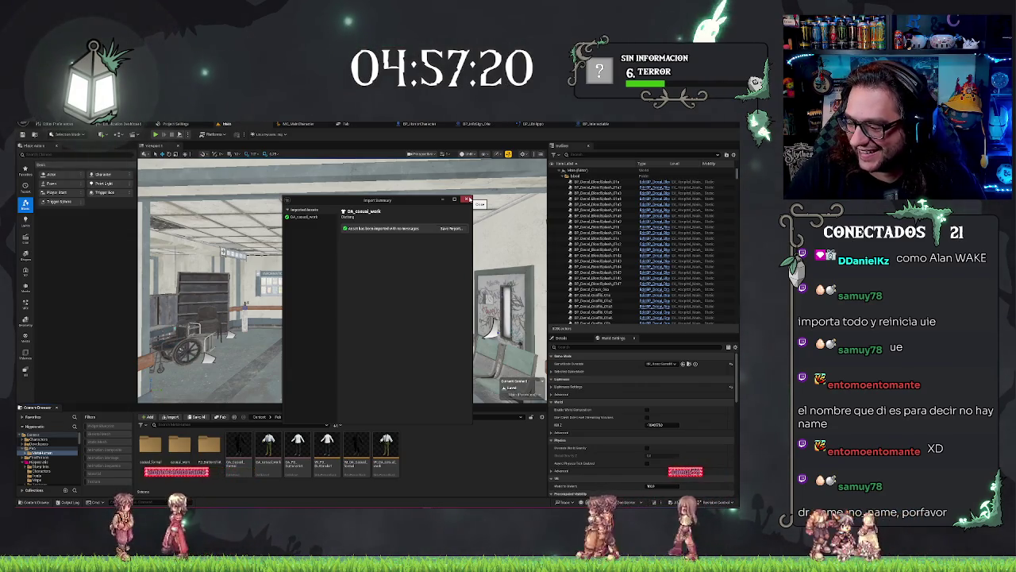
{"action": "left_click", "coordinate": [467, 200]}
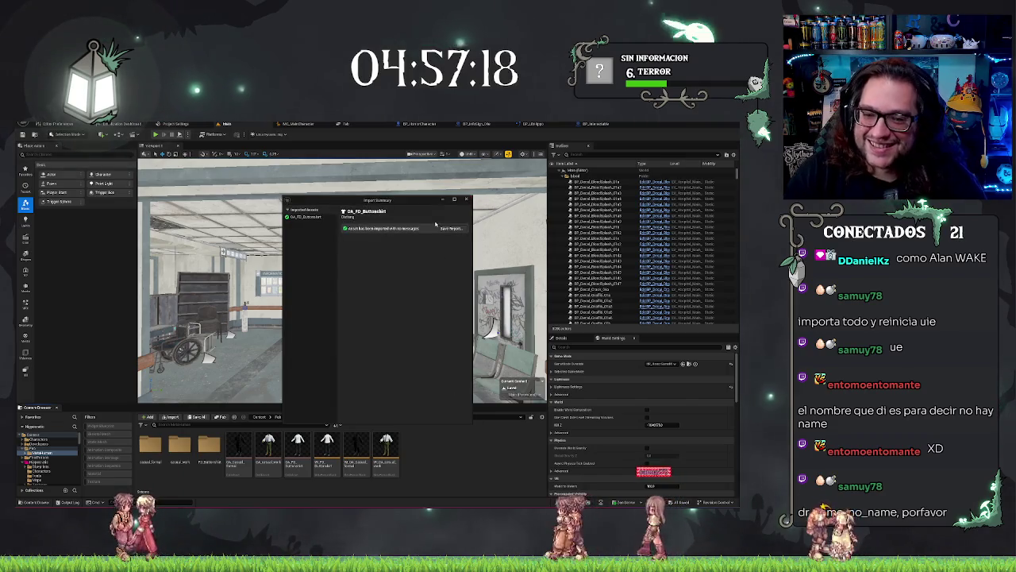
{"action": "left_click", "coordinate": [465, 199]}
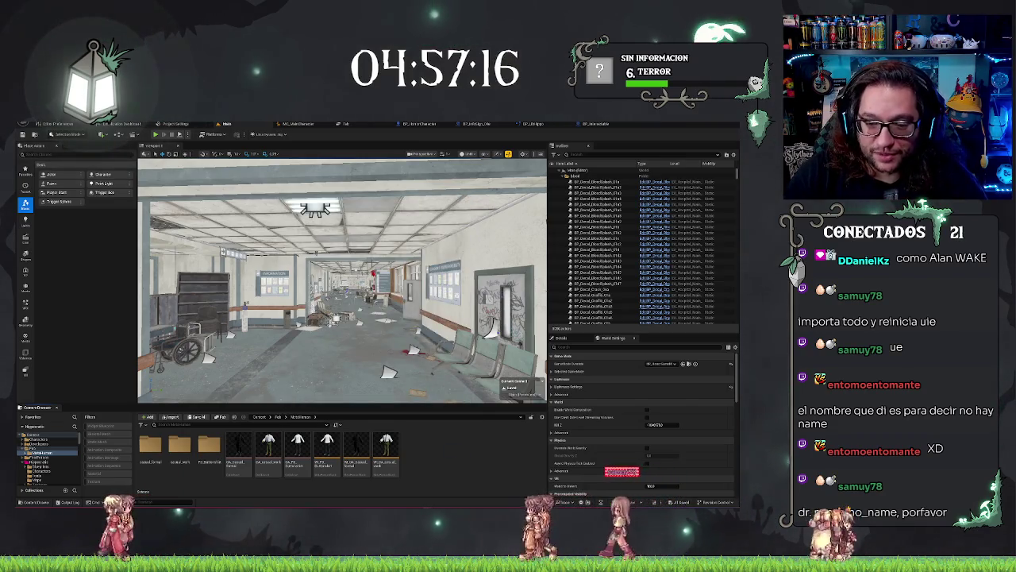
{"action": "left_click_drag", "start_coordinate": [342, 318], "coordinate": [317, 318]}
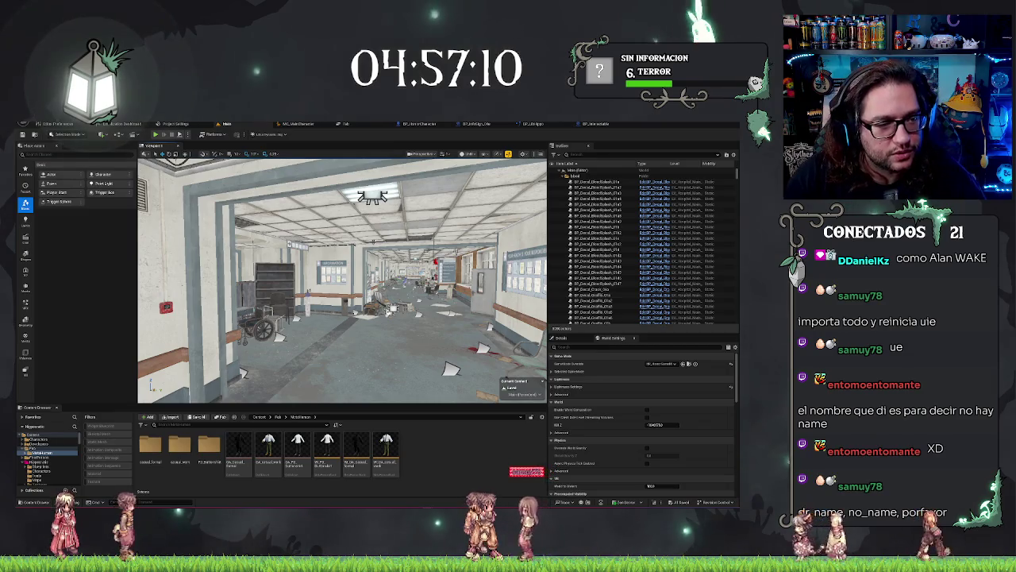
{"action": "key", "text": "ctrl+Tab"}
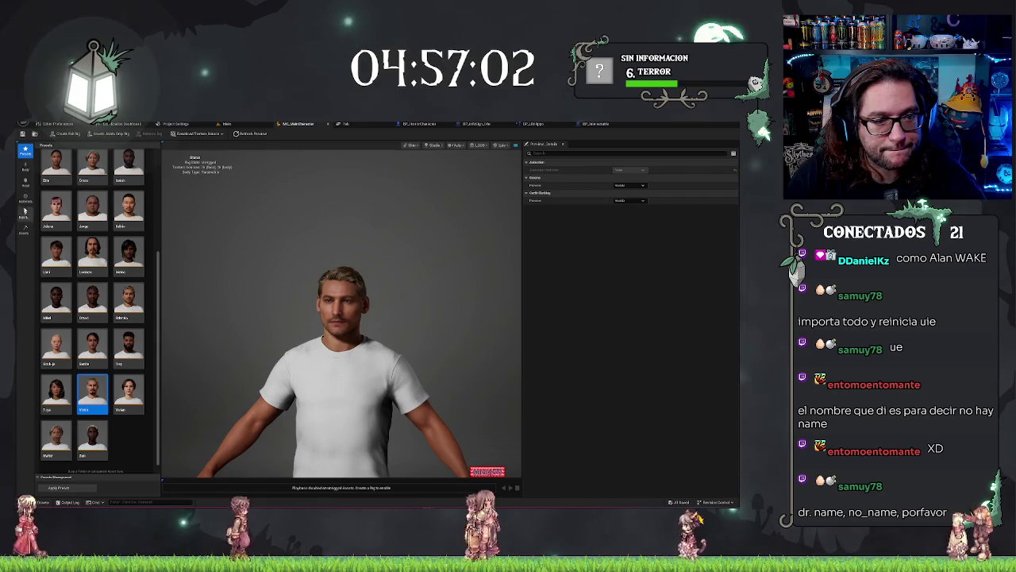
Move from Head and Body to Hair & Clothing, scrolled down to Outfit Clothing.
{"action": "left_click", "coordinate": [26, 184]}
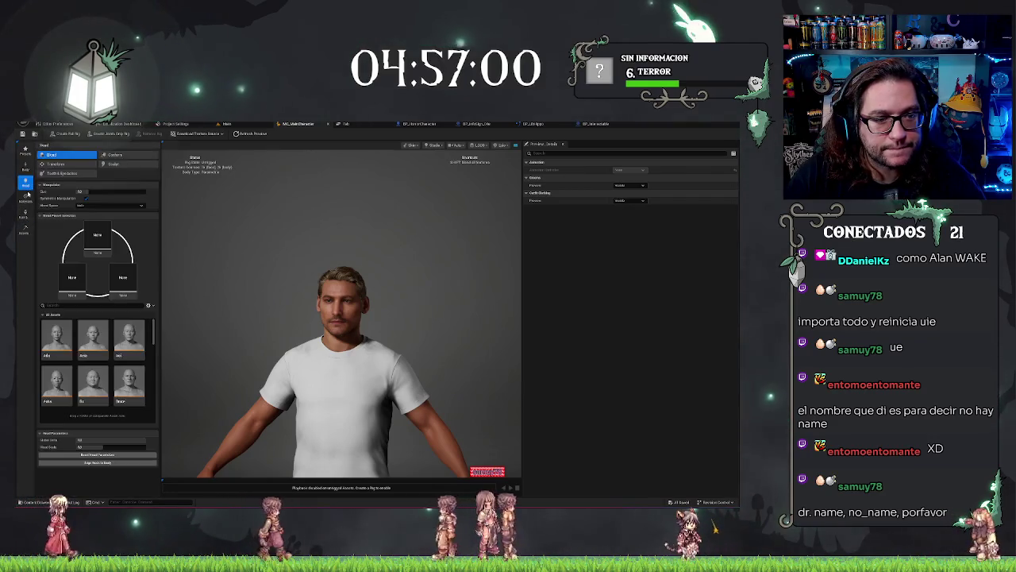
{"action": "left_click", "coordinate": [25, 168]}
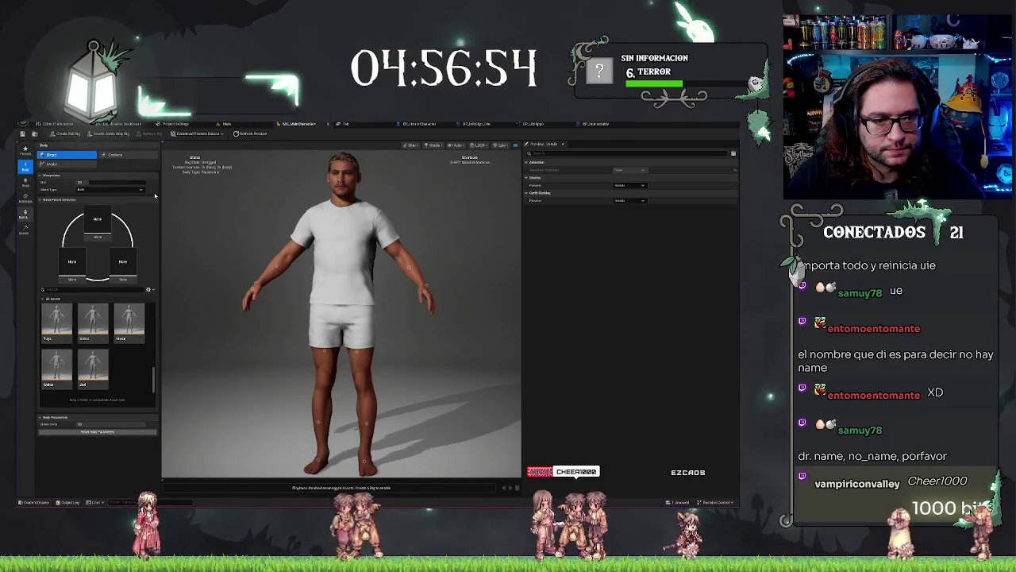
{"action": "left_click", "coordinate": [25, 213]}
{"action": "left_click_drag", "start_coordinate": [156, 195], "coordinate": [160, 395]}
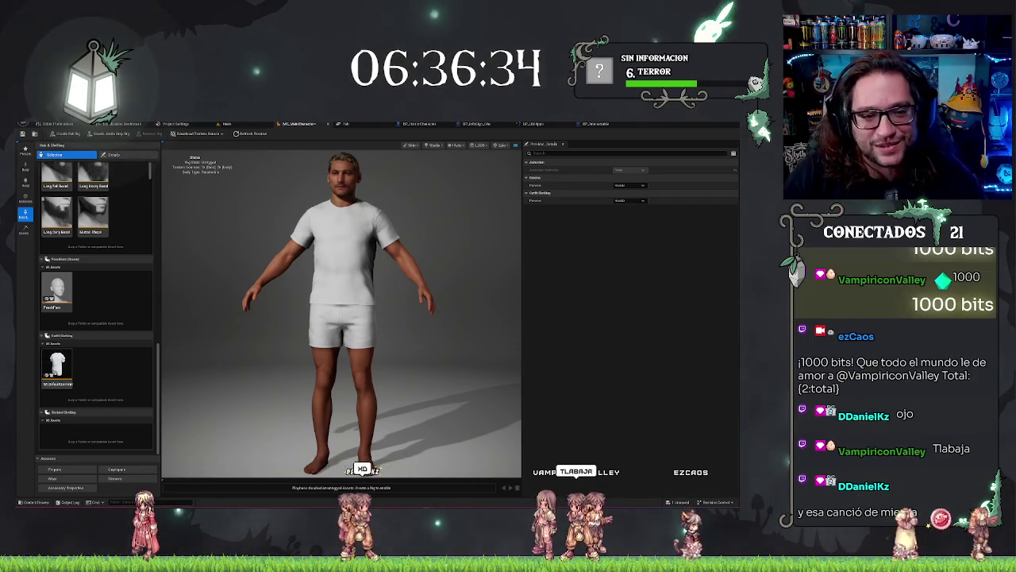
Remove the default white T-shirt and shorts outfit, then go back to the hospital level.
{"action": "left_click", "coordinate": [66, 363]}
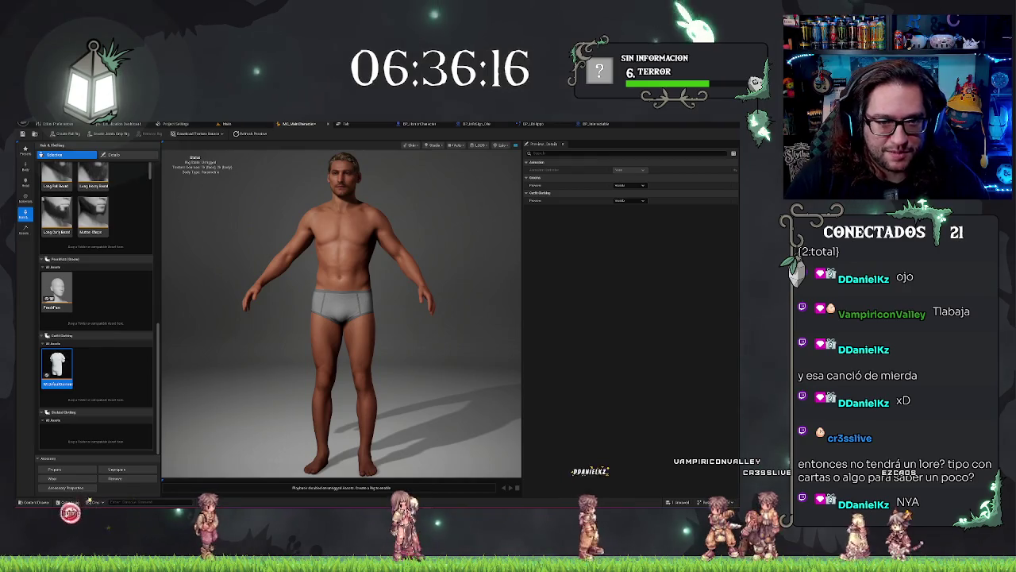
{"action": "left_click", "coordinate": [226, 124]}
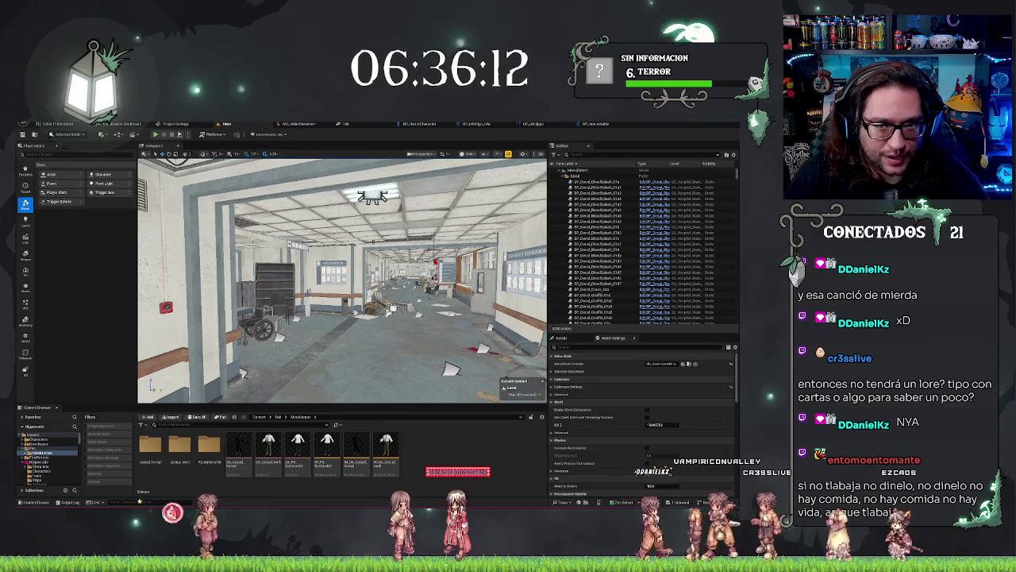
Fly the viewport camera through the hospital corridor, then switch to the browser.
{"action": "mouse_move", "coordinate": [341, 278]}
{"action": "left_mouse_down"}
{"action": "mouse_move", "coordinate": [397, 274]}
{"action": "mouse_move", "coordinate": [310, 290]}
{"action": "mouse_move", "coordinate": [294, 282]}
{"action": "left_mouse_up"}
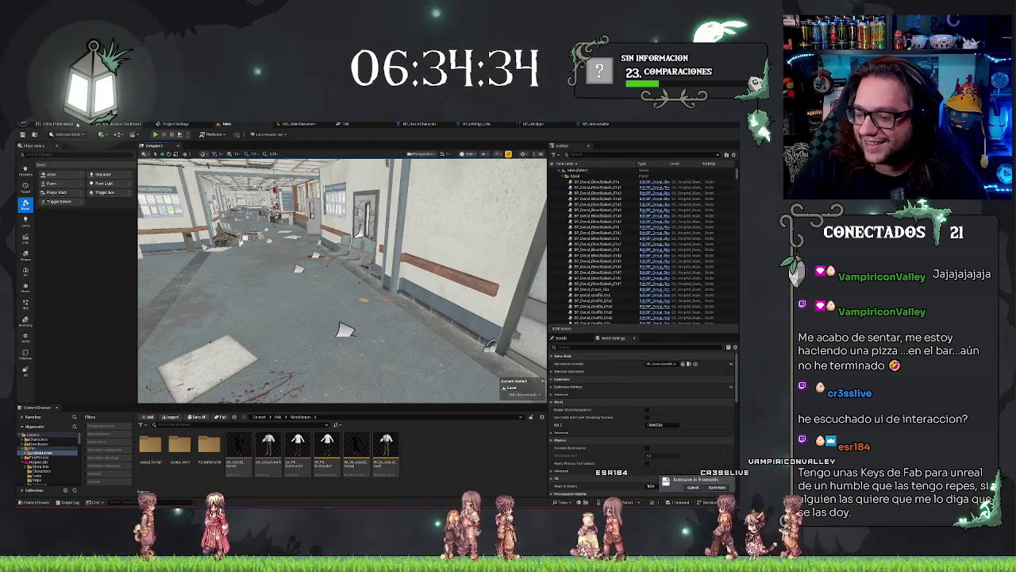
{"action": "left_click_drag", "start_coordinate": [519, 218], "coordinate": [468, 258]}
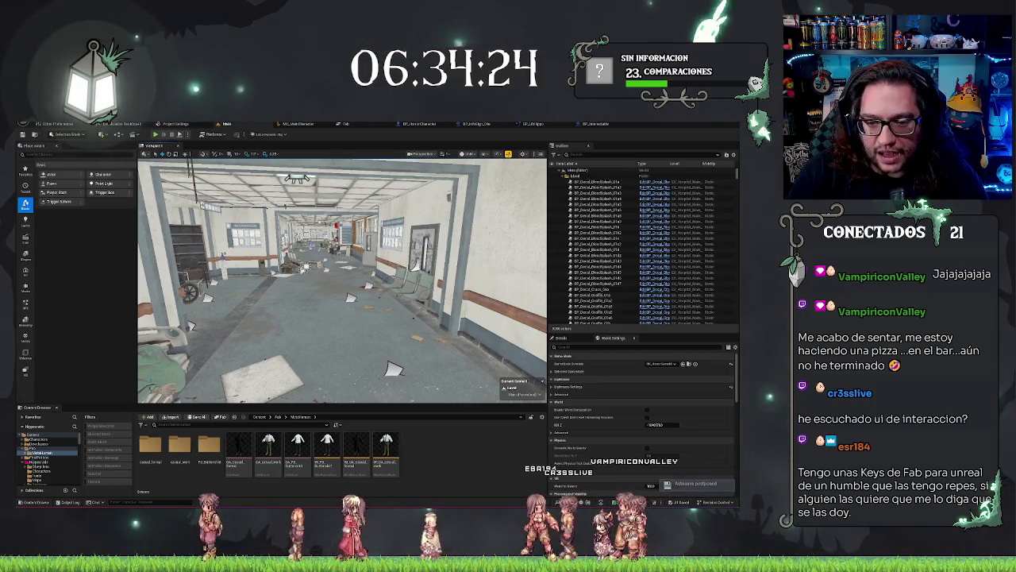
{"action": "key", "text": "w"}
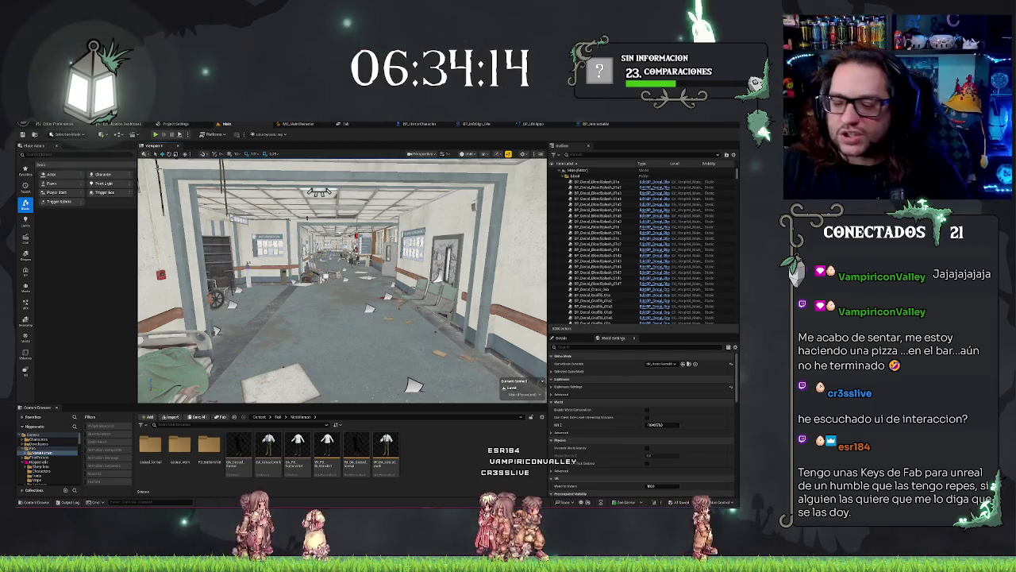
{"action": "left_click_drag", "start_coordinate": [341, 278], "coordinate": [373, 278]}
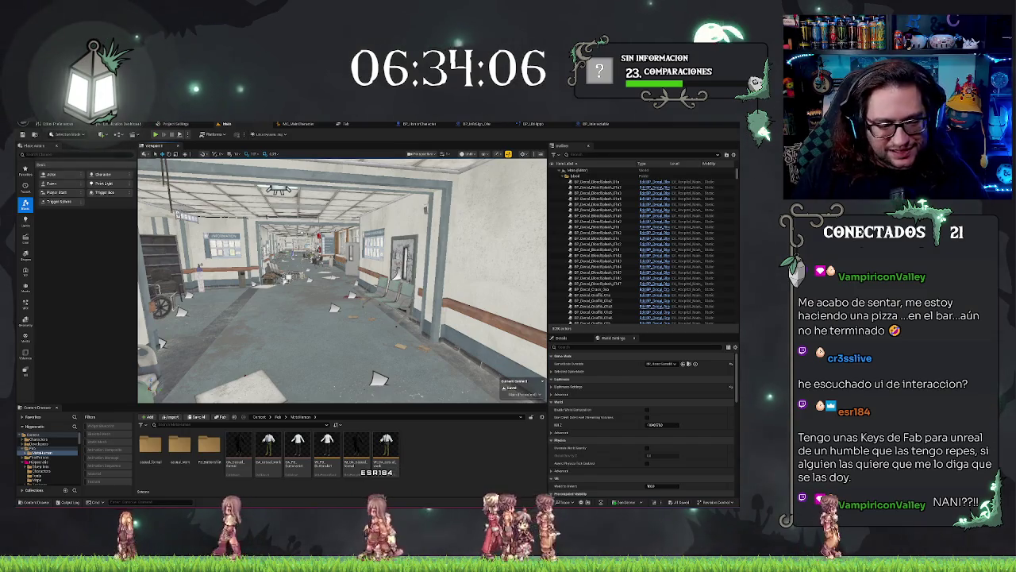
{"action": "key", "text": "alt+Tab"}
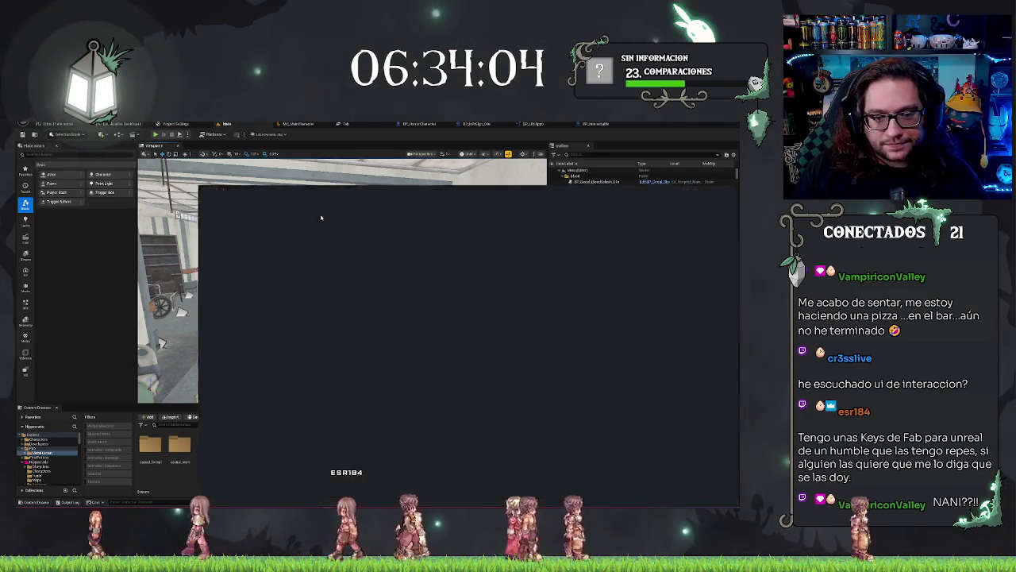
Maximize the browser, leave the Twitch earnings page for a new tab, and return to Unreal.
{"action": "double_click", "coordinate": [334, 192]}
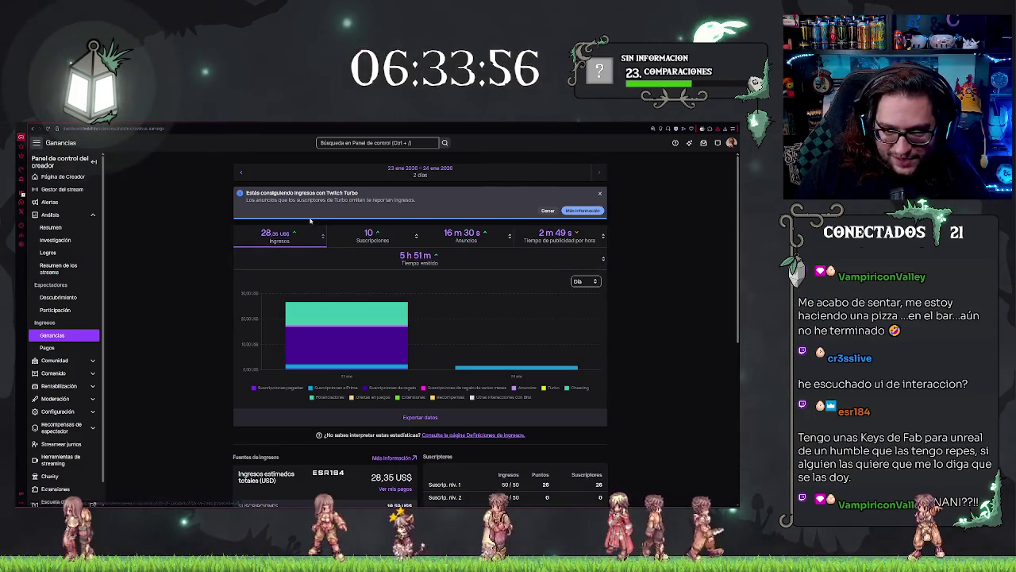
{"action": "mouse_move", "coordinate": [588, 365]}
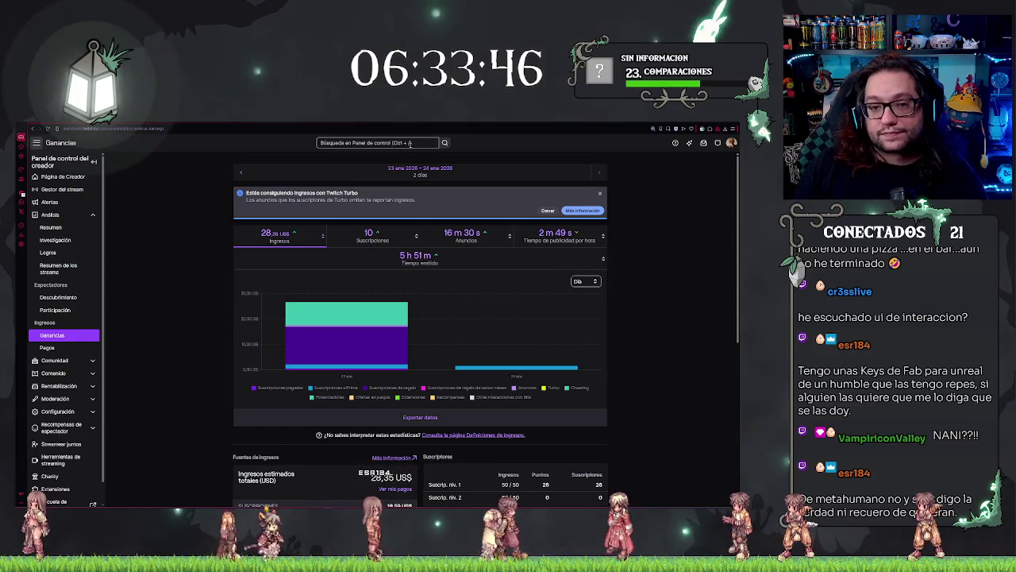
{"action": "left_click", "coordinate": [382, 127]}
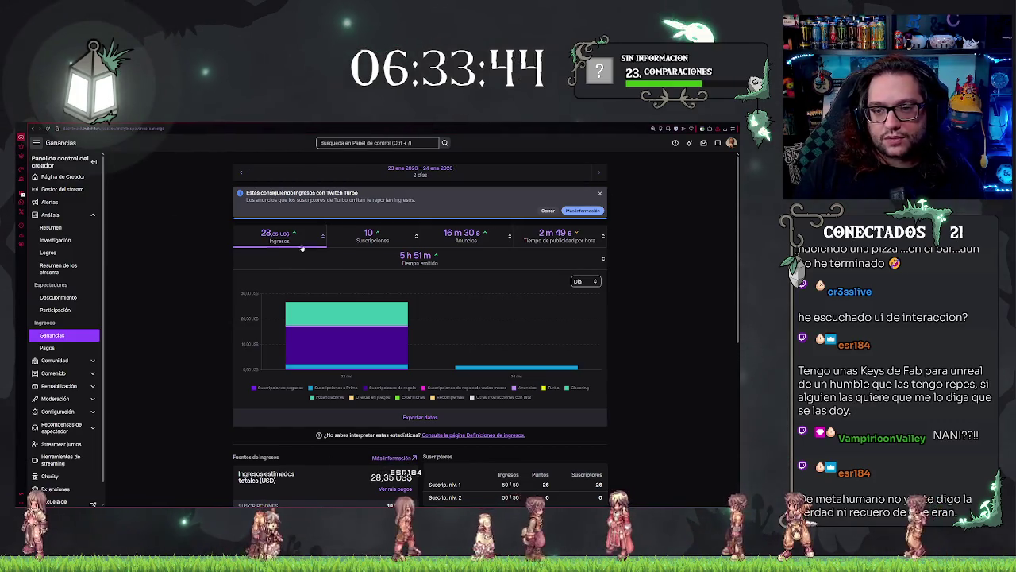
{"action": "key", "text": "Return"}
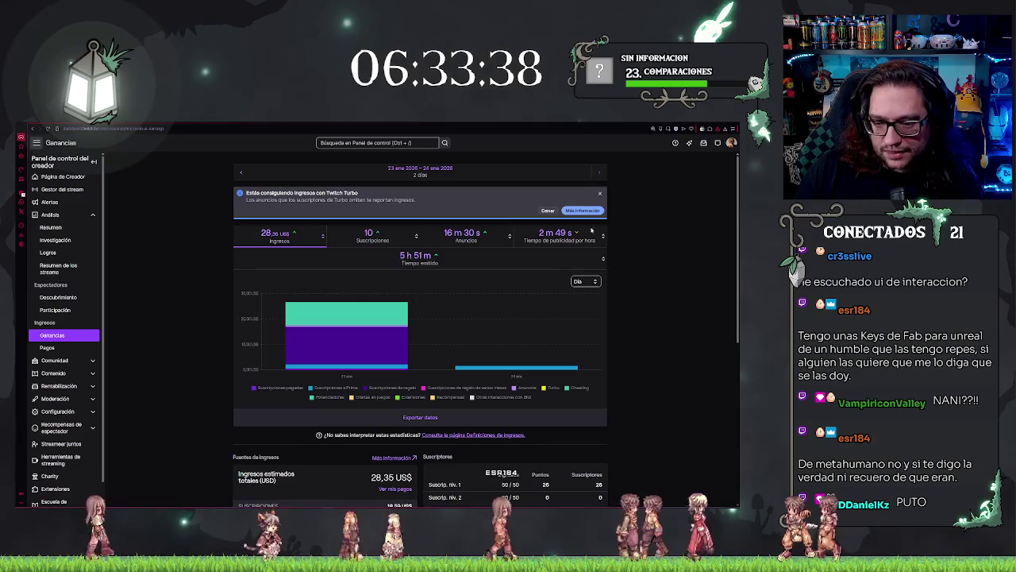
{"action": "key", "text": "ctrl+t"}
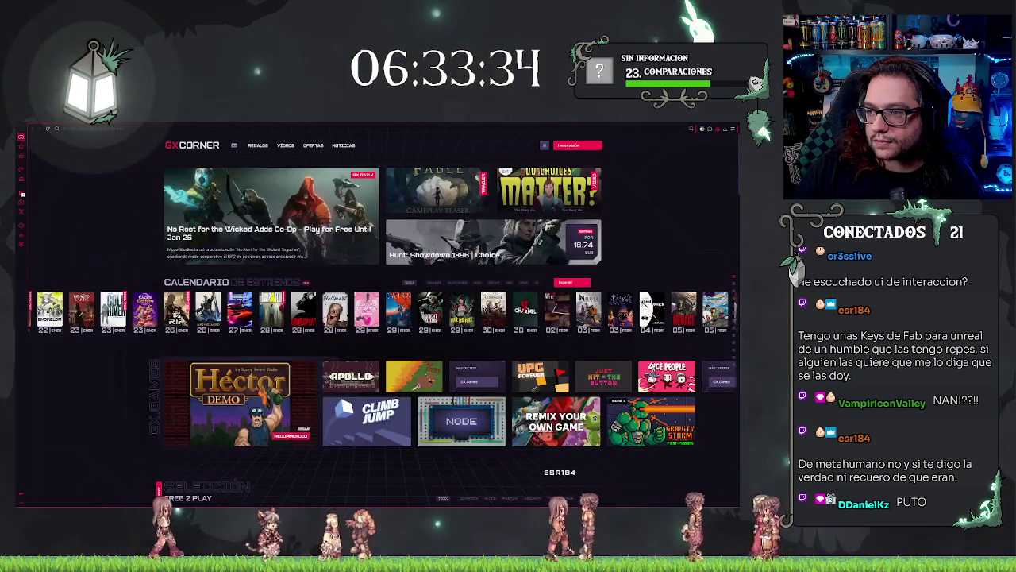
{"action": "key", "text": "alt+Tab"}
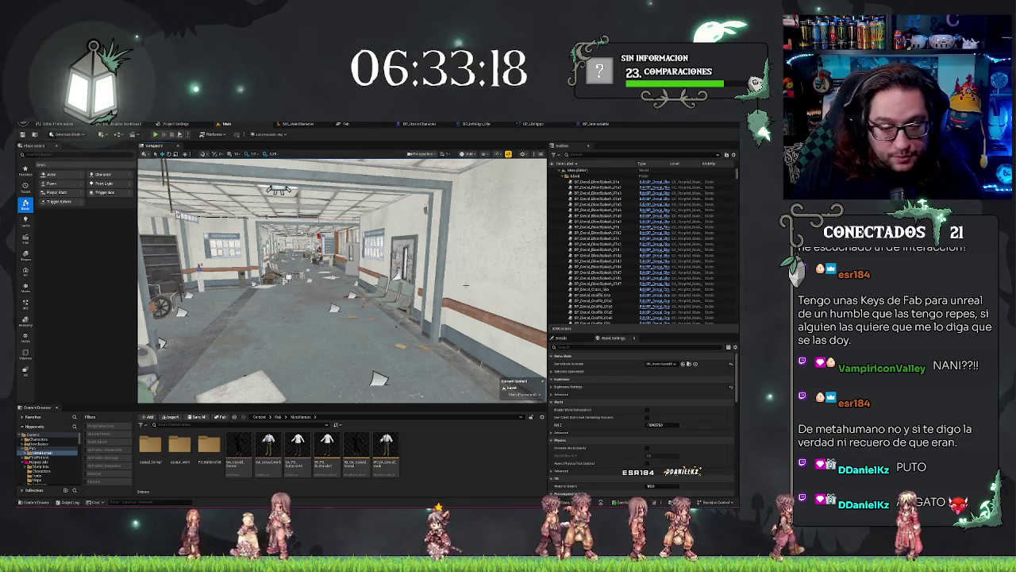
Fly the camera down the hospital corridor, turning toward the side rooms and back.
{"action": "left_click_drag", "start_coordinate": [466, 285], "coordinate": [433, 287]}
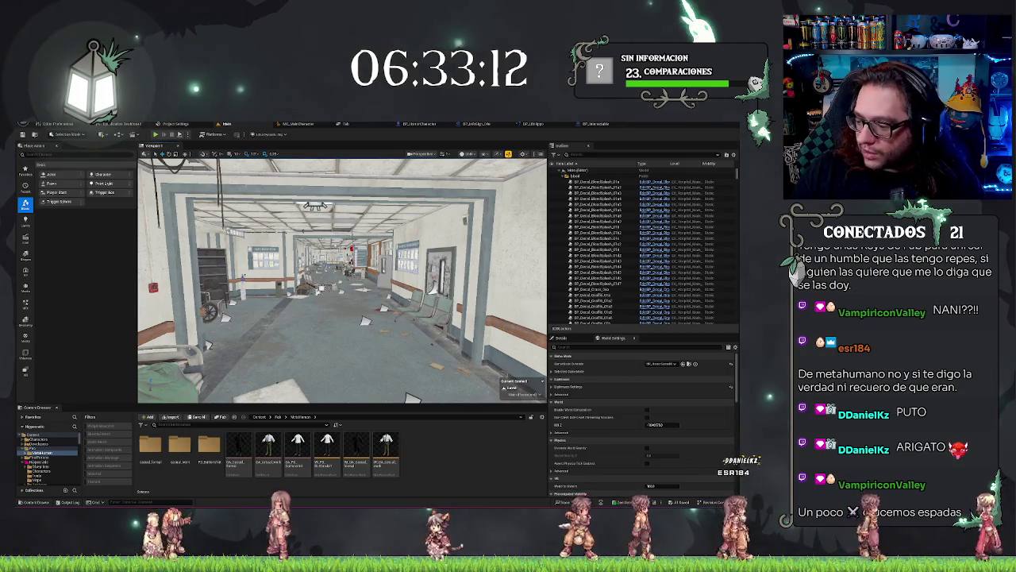
{"action": "mouse_move", "coordinate": [342, 282]}
{"action": "left_mouse_down"}
{"action": "mouse_move", "coordinate": [282, 284]}
{"action": "mouse_move", "coordinate": [346, 284]}
{"action": "left_mouse_up"}
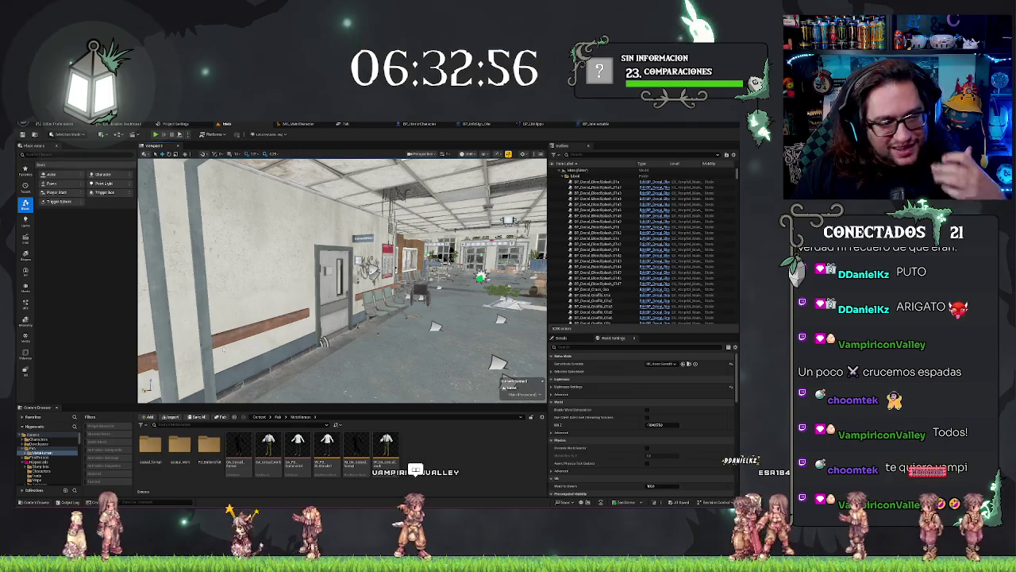
{"action": "left_click_drag", "start_coordinate": [342, 277], "coordinate": [278, 281]}
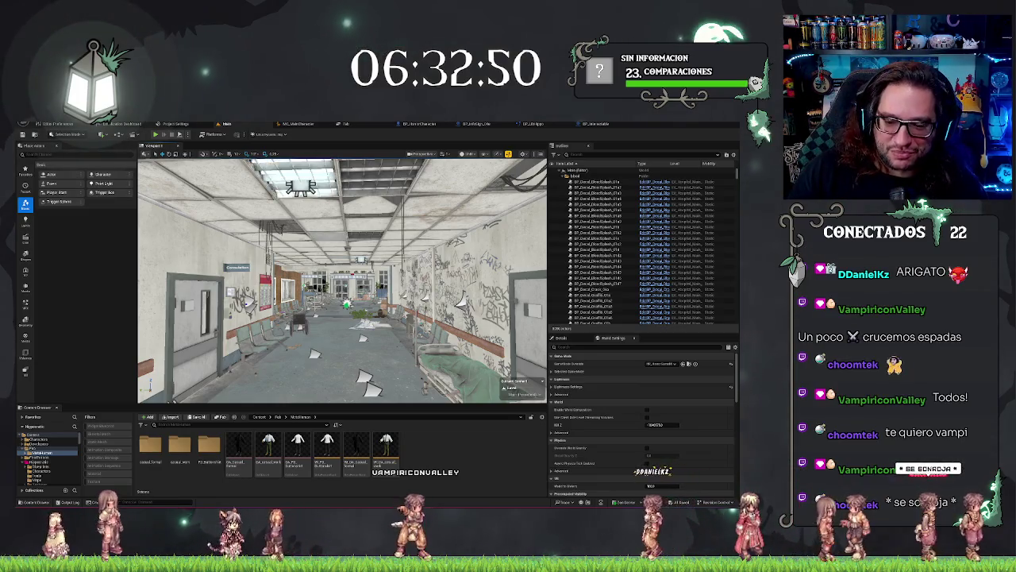
{"action": "mouse_move", "coordinate": [341, 278]}
{"action": "left_mouse_down"}
{"action": "mouse_move", "coordinate": [354, 274]}
{"action": "mouse_move", "coordinate": [344, 262]}
{"action": "left_mouse_up"}
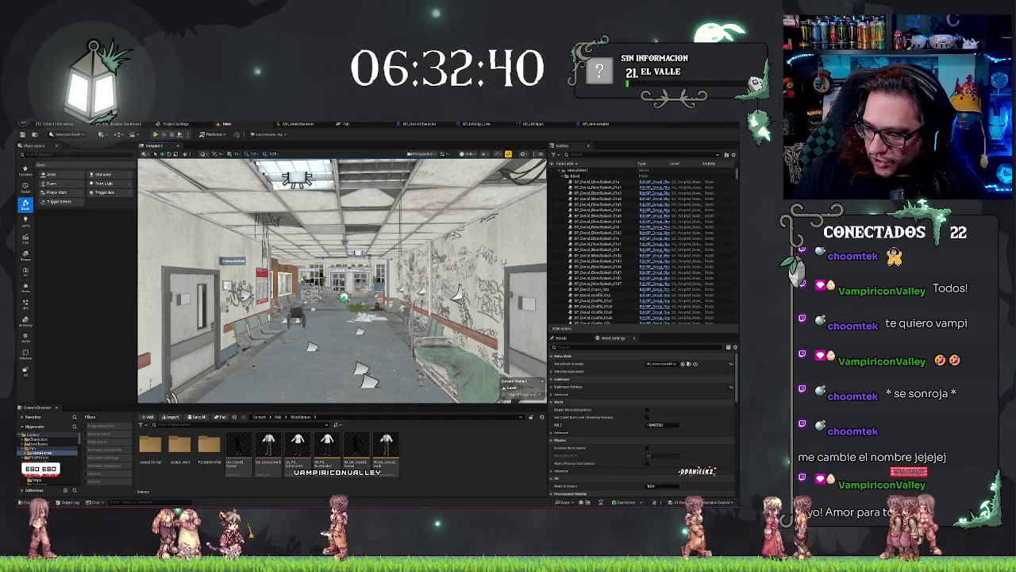
Expand the Content Browser folder's subfolders and bring up the MetaHuman character editor.
{"action": "left_click", "coordinate": [26, 457]}
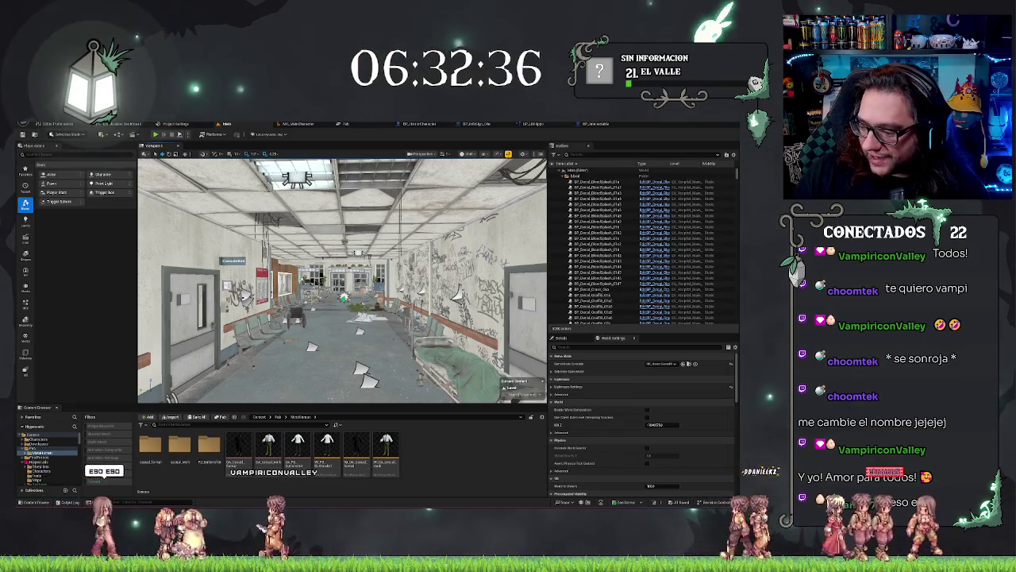
{"action": "key", "text": "Down"}
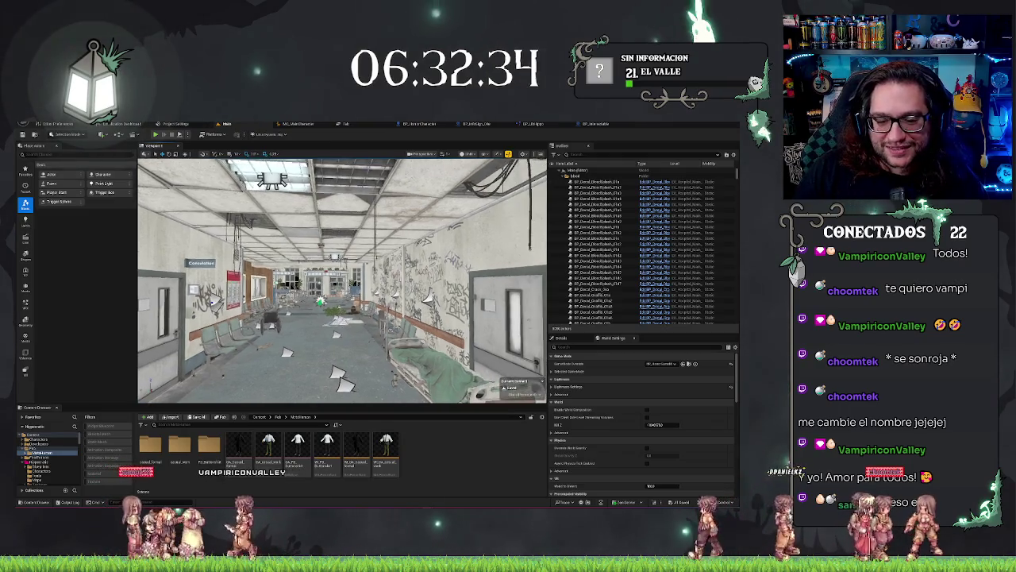
{"action": "left_click", "coordinate": [291, 123]}
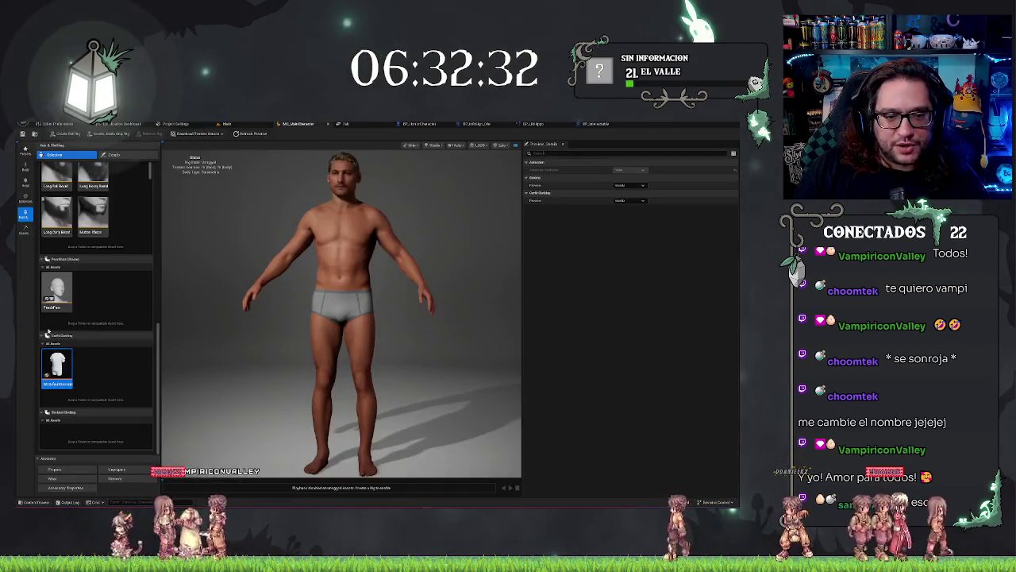
Drag the black long coat outfit asset onto the character's Outfit Clothing slot and inspect it.
{"action": "left_click", "coordinate": [225, 125]}
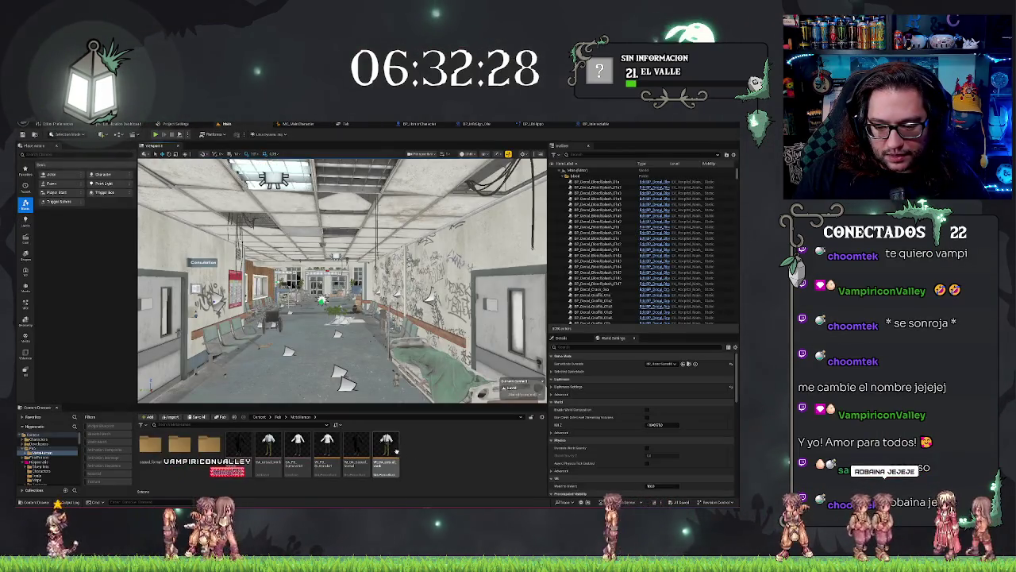
{"action": "left_click", "coordinate": [356, 449]}
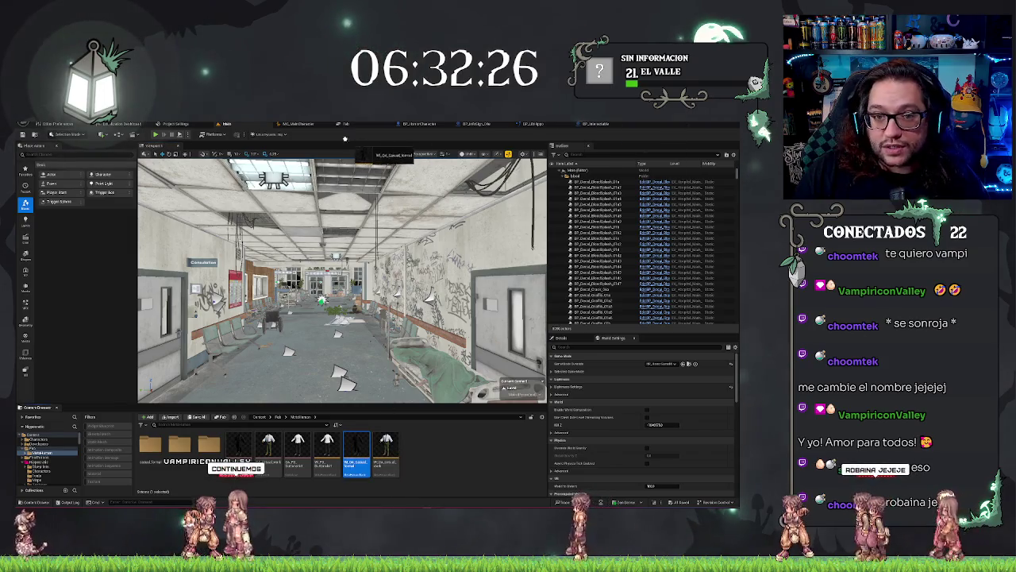
{"action": "mouse_move", "coordinate": [356, 453]}
{"action": "left_mouse_down"}
{"action": "mouse_move", "coordinate": [292, 125]}
{"action": "mouse_move", "coordinate": [142, 409]}
{"action": "mouse_move", "coordinate": [92, 347]}
{"action": "mouse_move", "coordinate": [103, 371]}
{"action": "left_mouse_up"}
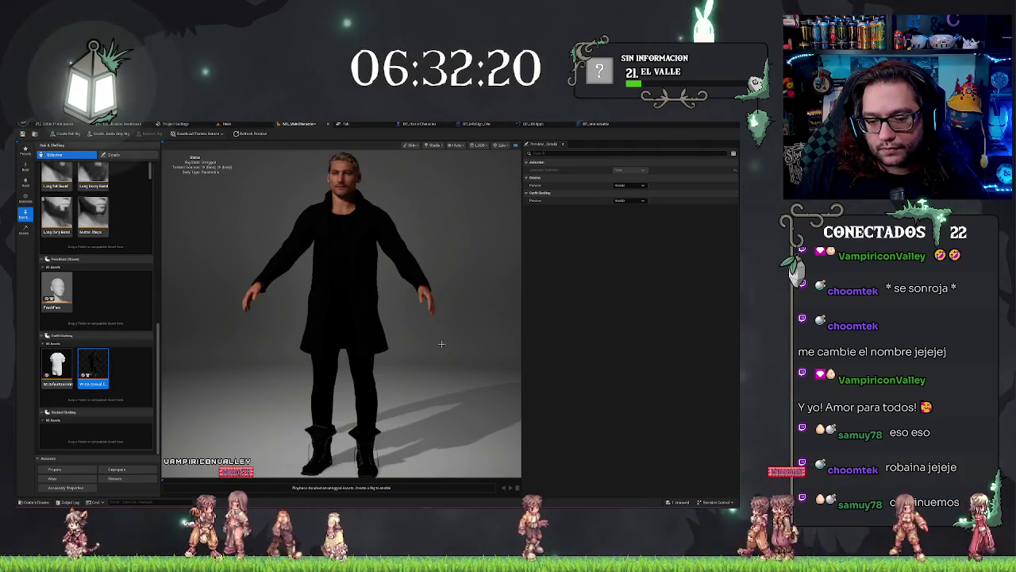
{"action": "mouse_move", "coordinate": [417, 360]}
{"action": "left_mouse_down"}
{"action": "mouse_move", "coordinate": [350, 361]}
{"action": "mouse_move", "coordinate": [413, 361]}
{"action": "left_mouse_up"}
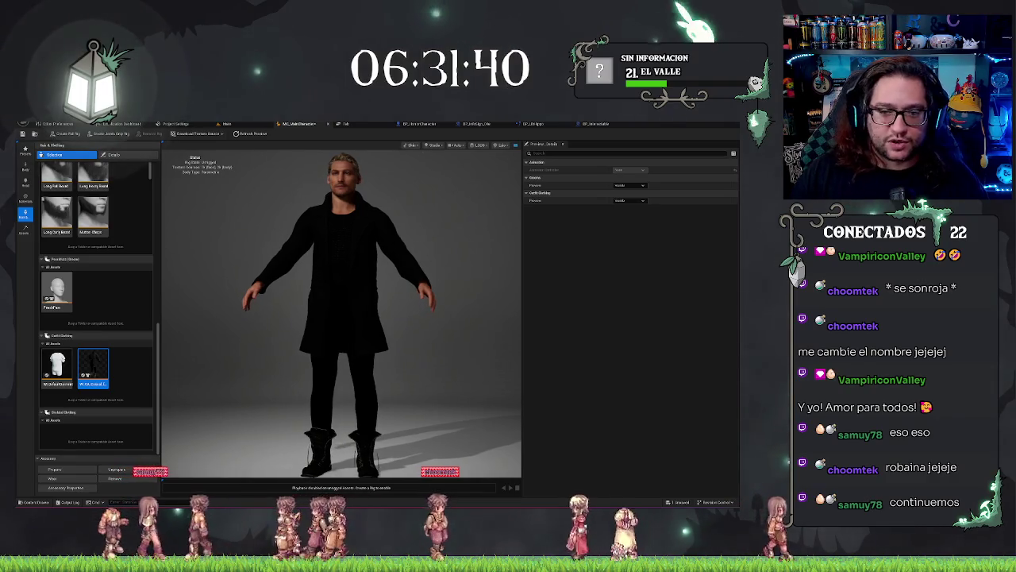
Save the MetaHuman character and switch the viewport Scalability to a different quality level.
{"action": "key", "text": "ctrl+s"}
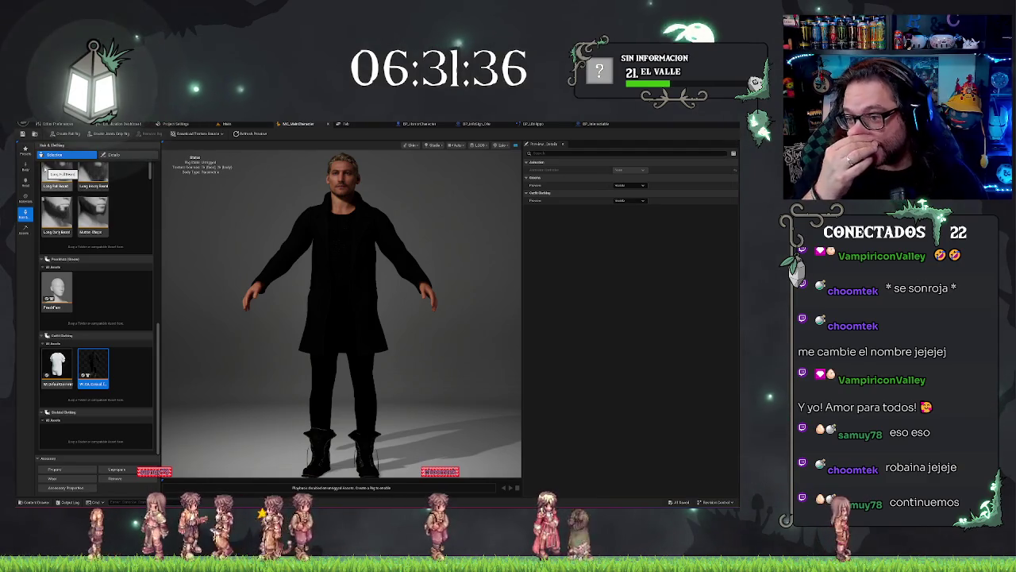
{"action": "left_click", "coordinate": [642, 187]}
{"action": "left_click", "coordinate": [502, 145]}
{"action": "left_click", "coordinate": [502, 172]}
Check the viewport LOD options, then refresh the character preview.
{"action": "left_click", "coordinate": [474, 145]}
{"action": "left_click", "coordinate": [573, 258]}
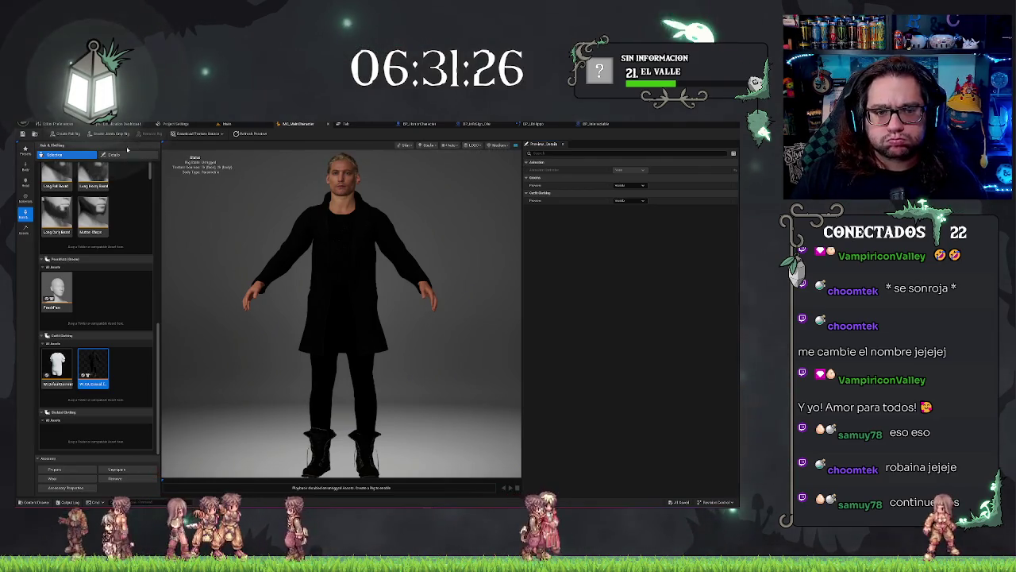
{"action": "left_click", "coordinate": [242, 135]}
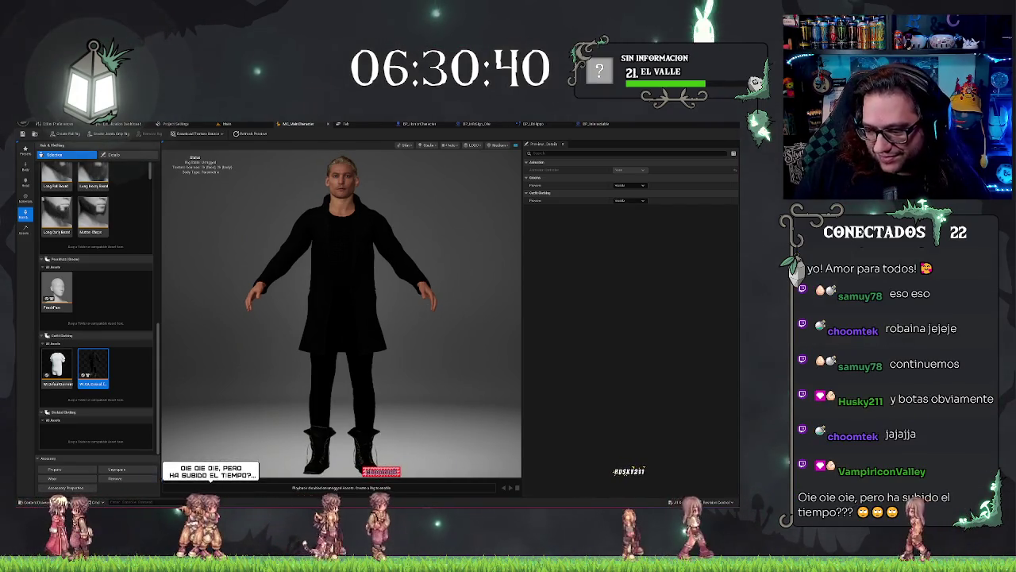
{"action": "scroll", "coordinate": [393, 358], "scroll_direction": "down", "scroll_amount": 2}
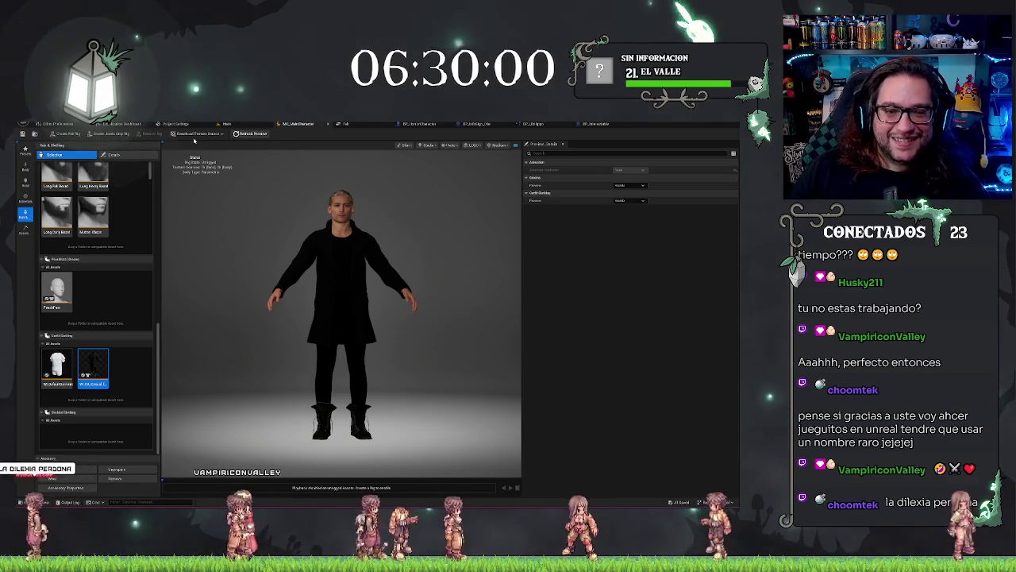
Review the texture source download options, then generate a full rig for the character.
{"action": "left_click", "coordinate": [190, 133]}
{"action": "left_click", "coordinate": [205, 147]}
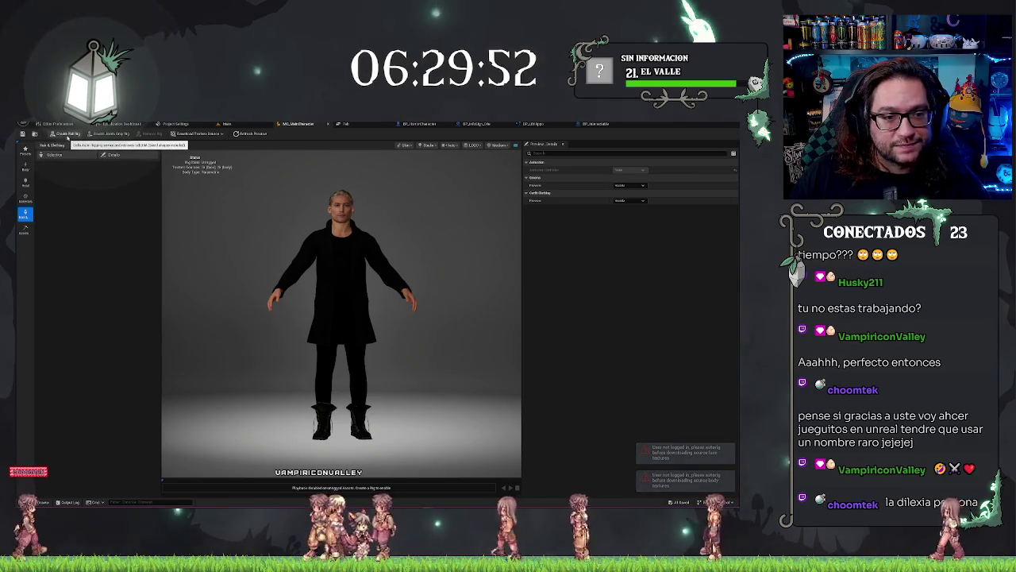
{"action": "left_click", "coordinate": [68, 134]}
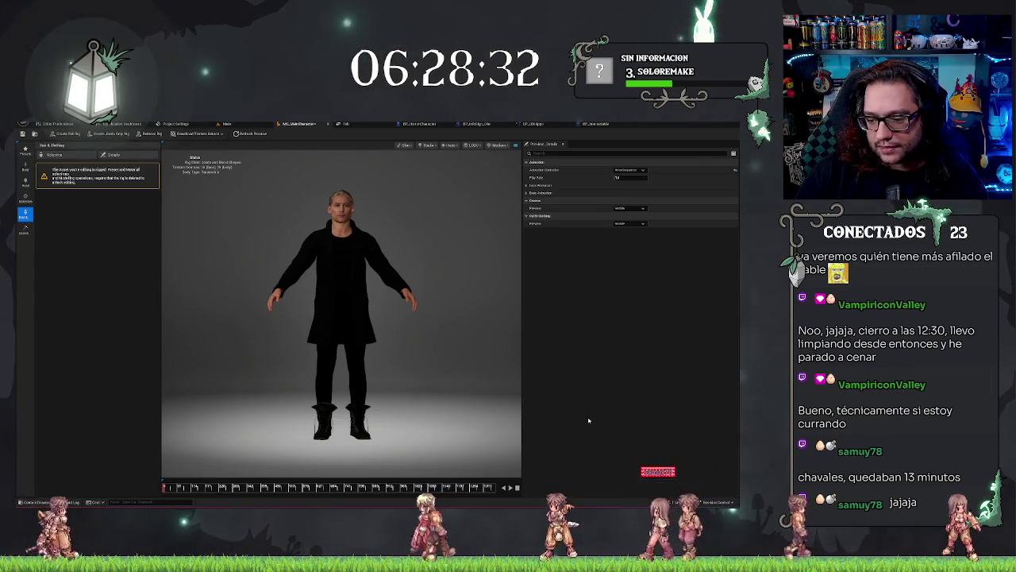
Check the output log and refresh the preview to download the grey hair and coat assets.
{"action": "left_click", "coordinate": [69, 502]}
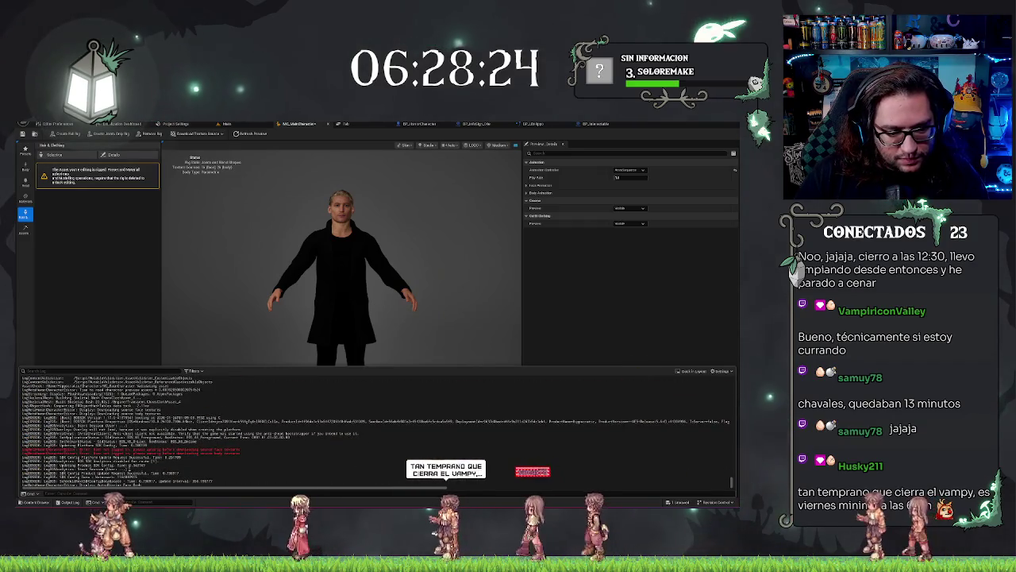
{"action": "left_click", "coordinate": [112, 303]}
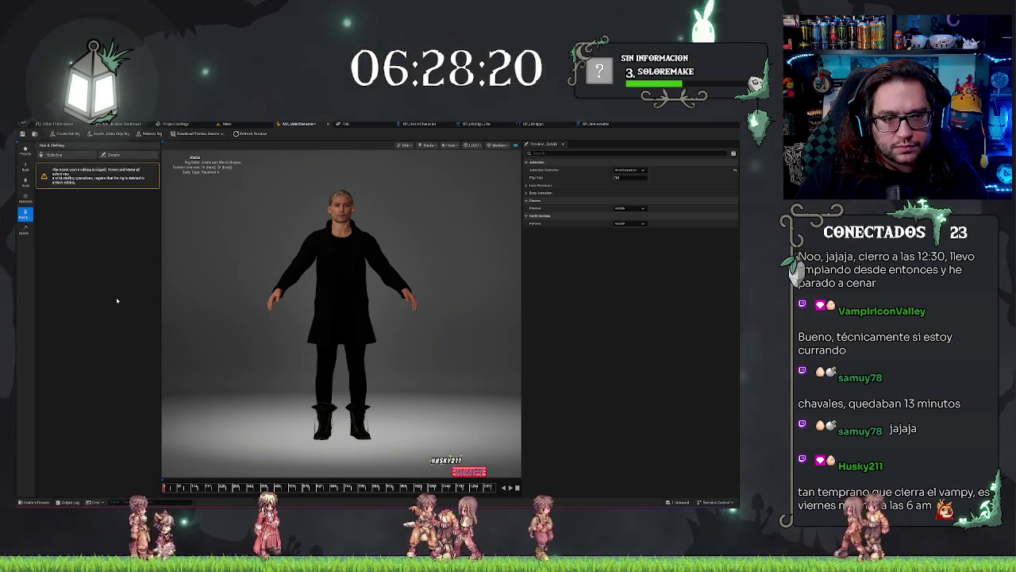
{"action": "left_click", "coordinate": [255, 137]}
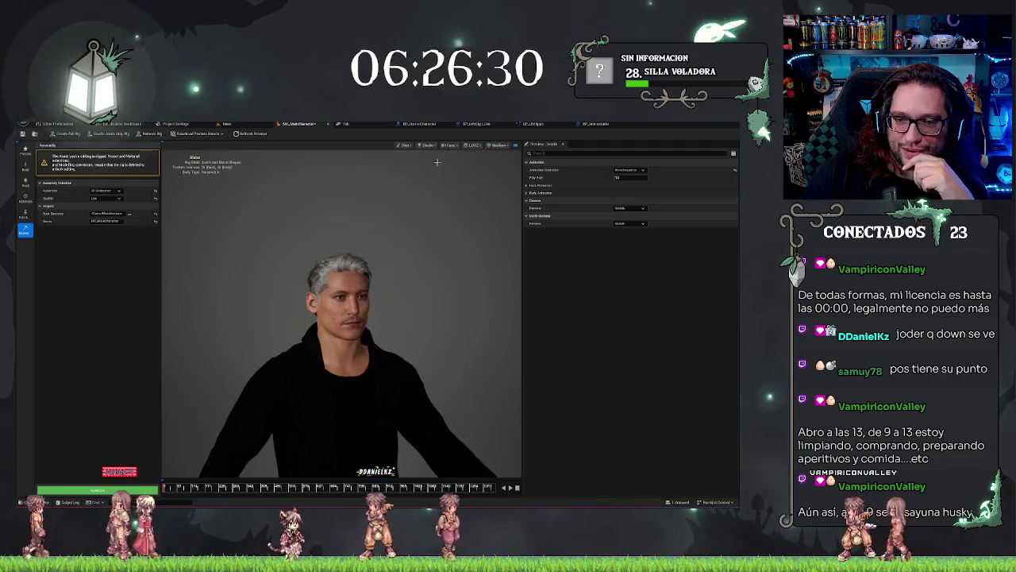
{"action": "left_click", "coordinate": [475, 145]}
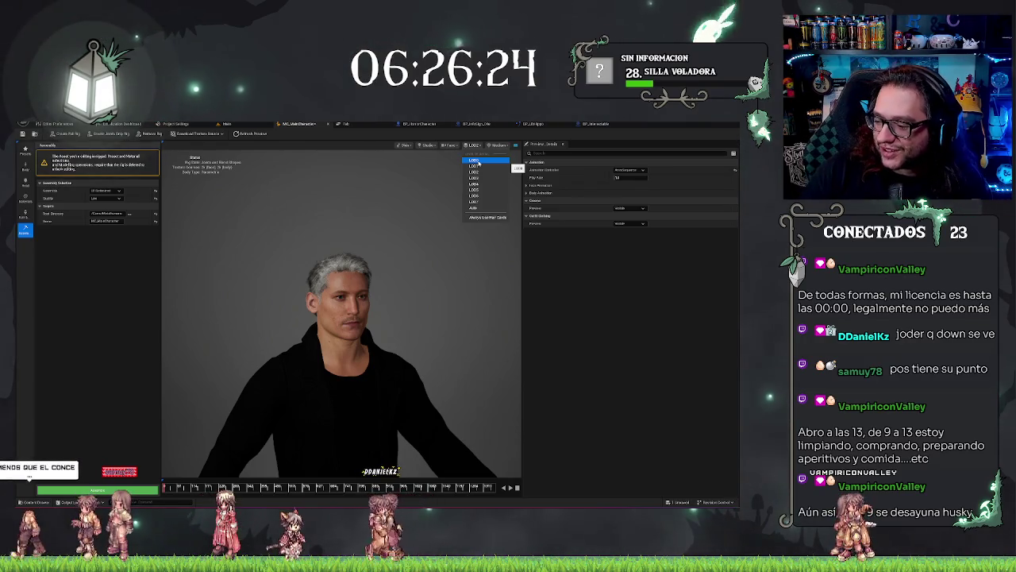
Switch the preview to a low LOD, zoom in on the face, then return to LOD0.
{"action": "left_click", "coordinate": [475, 199]}
{"action": "scroll", "coordinate": [385, 352], "scroll_direction": "down", "scroll_amount": 5}
{"action": "scroll", "coordinate": [385, 352], "scroll_direction": "up", "scroll_amount": 5}
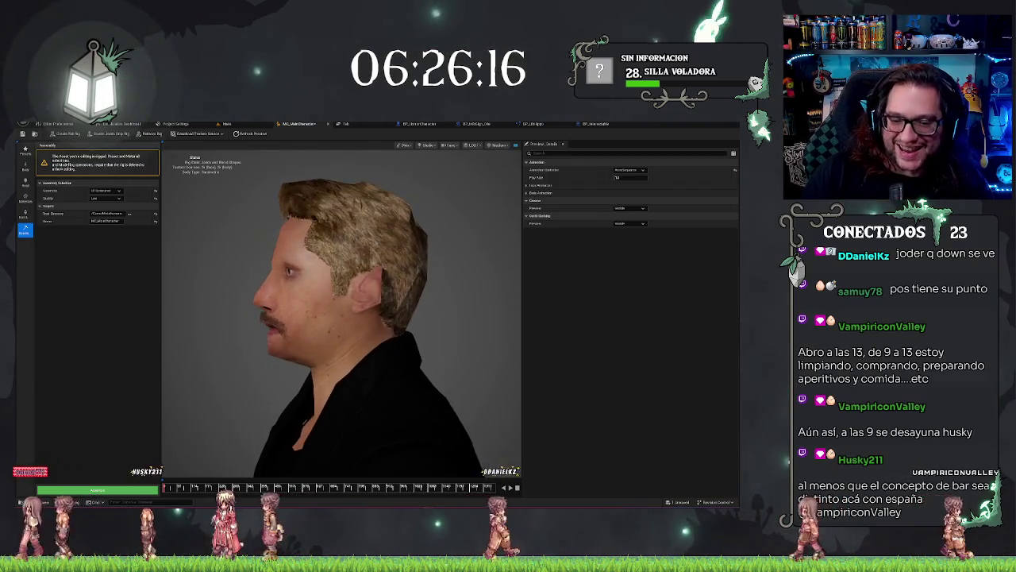
{"action": "scroll", "coordinate": [330, 411], "scroll_direction": "down", "scroll_amount": 5}
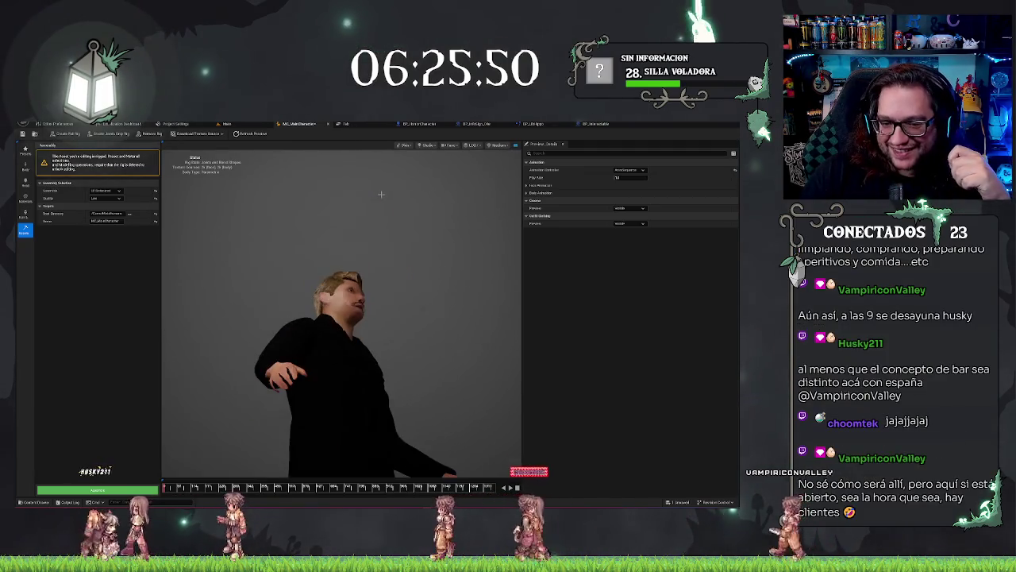
{"action": "left_click", "coordinate": [477, 146]}
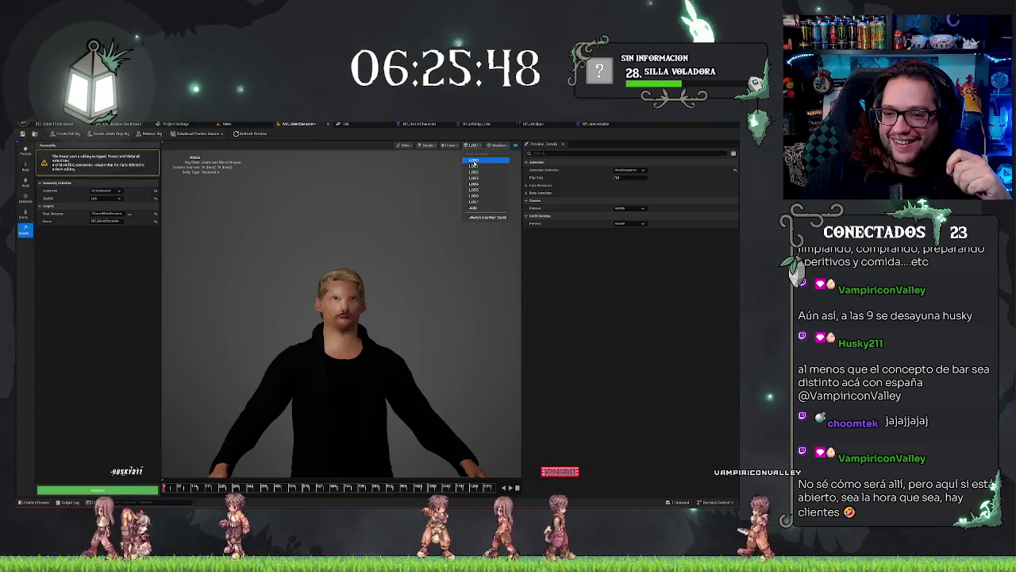
{"action": "left_click", "coordinate": [473, 182]}
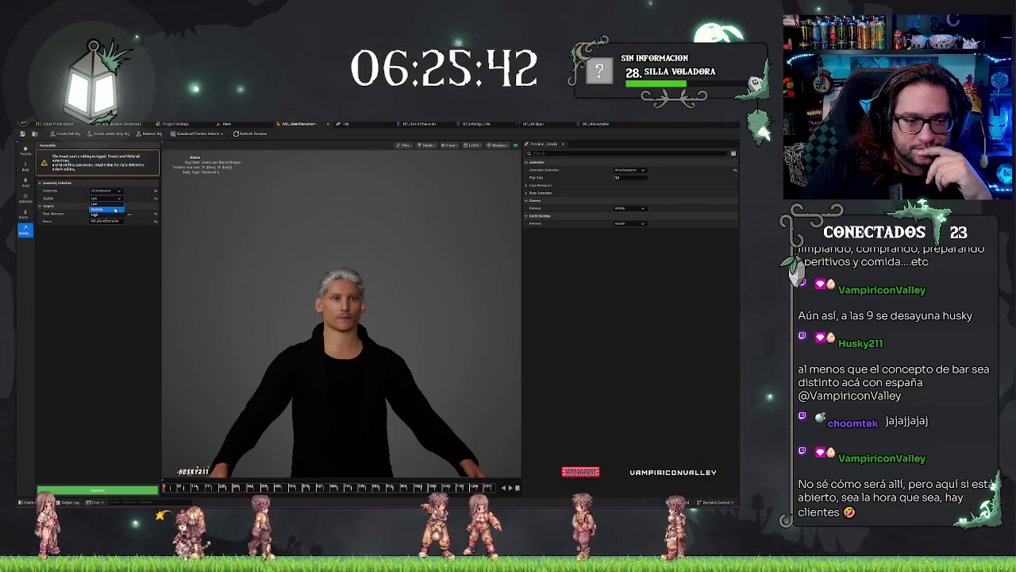
Set the Assembly panel Quality to Medium.
{"action": "left_click", "coordinate": [97, 214]}
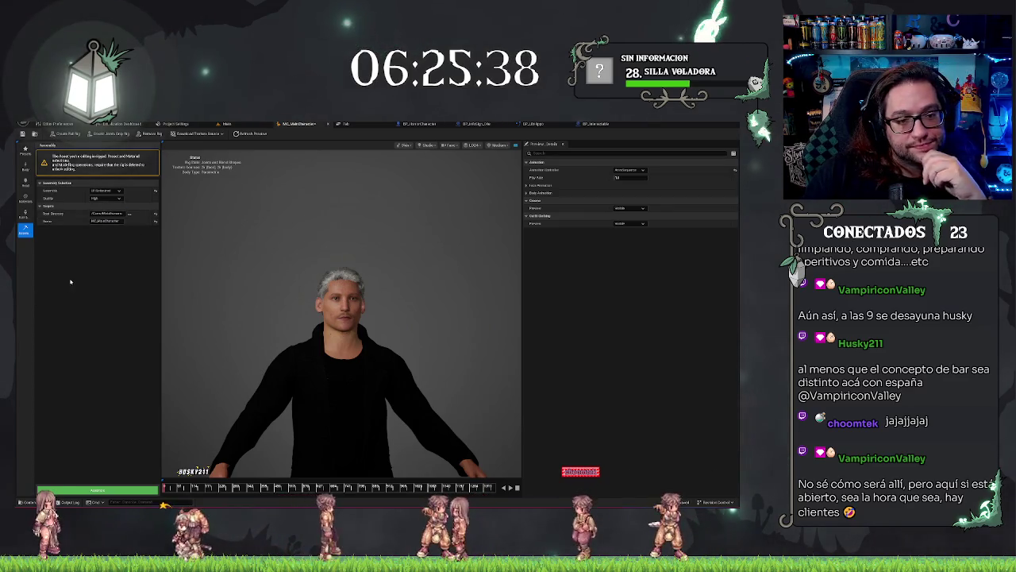
{"action": "left_click", "coordinate": [108, 198]}
{"action": "left_click", "coordinate": [103, 208]}
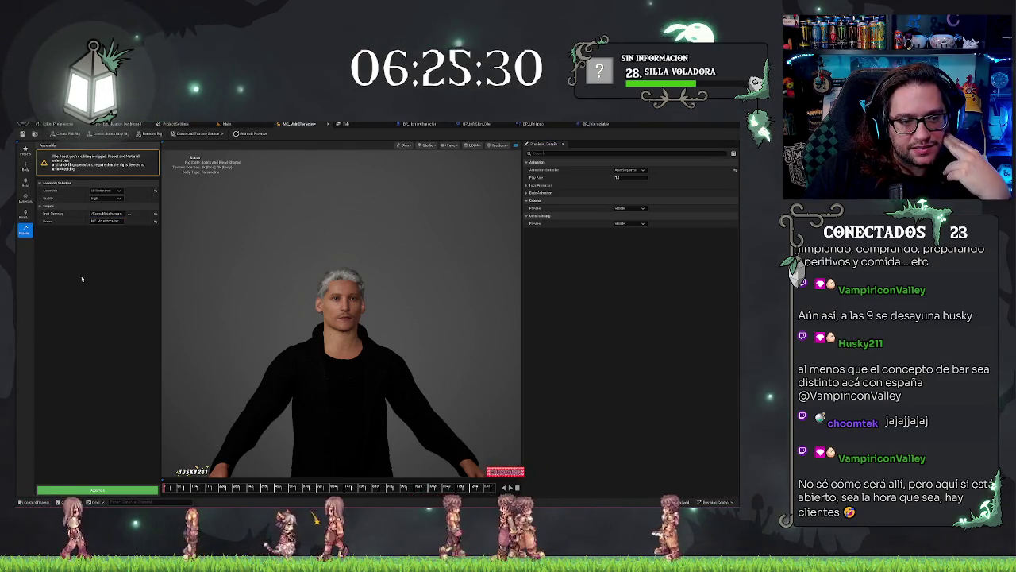
{"action": "left_click", "coordinate": [104, 198]}
{"action": "left_click", "coordinate": [101, 210]}
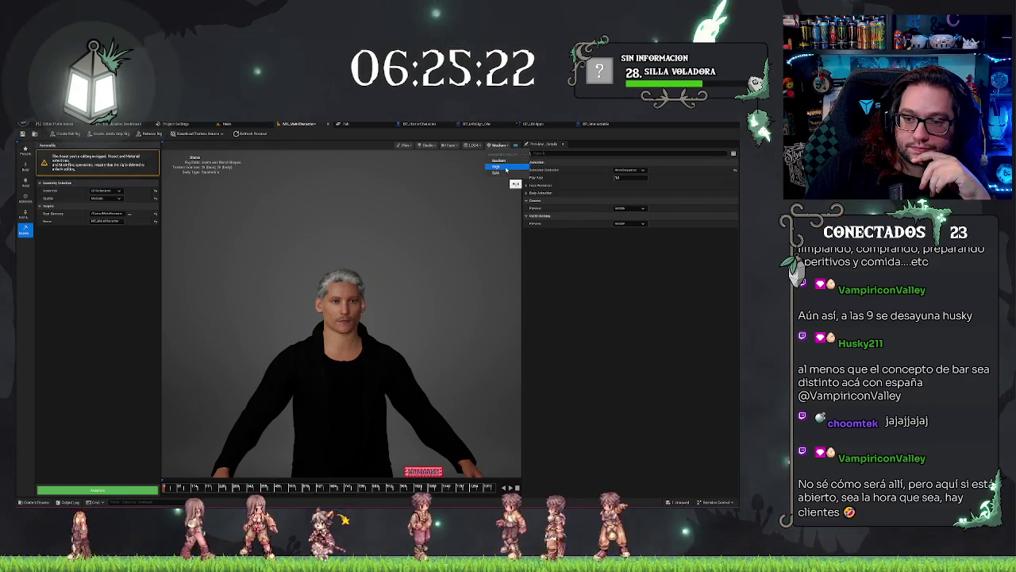
Return viewport preview quality to Medium and enable Always Use Hair Cards in the LOD dropdown.
{"action": "left_click", "coordinate": [505, 167]}
{"action": "left_click", "coordinate": [500, 146]}
{"action": "left_click", "coordinate": [505, 161]}
{"action": "left_click", "coordinate": [500, 146]}
{"action": "left_click", "coordinate": [484, 174]}
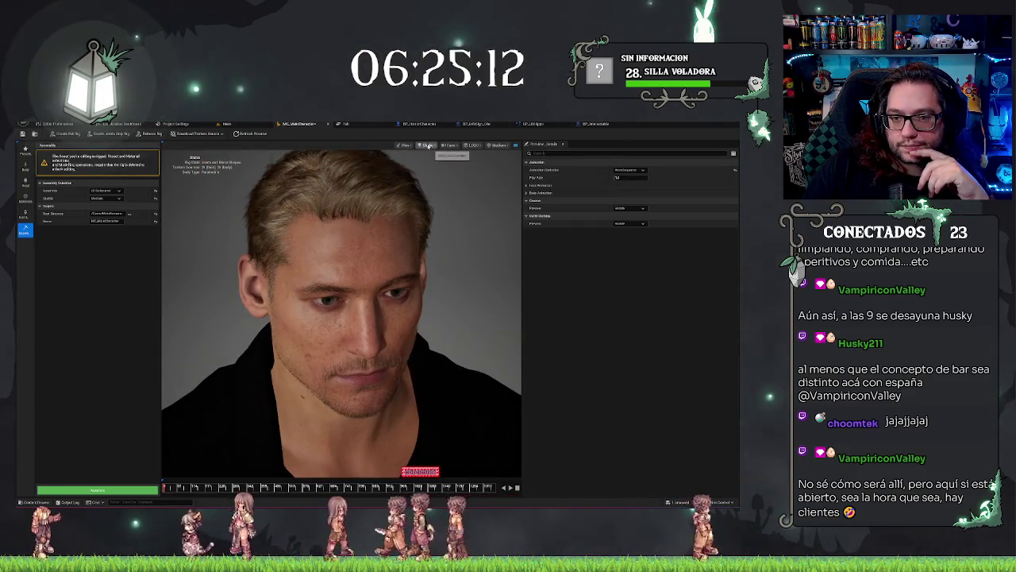
{"action": "left_click", "coordinate": [474, 146]}
{"action": "left_click", "coordinate": [487, 216]}
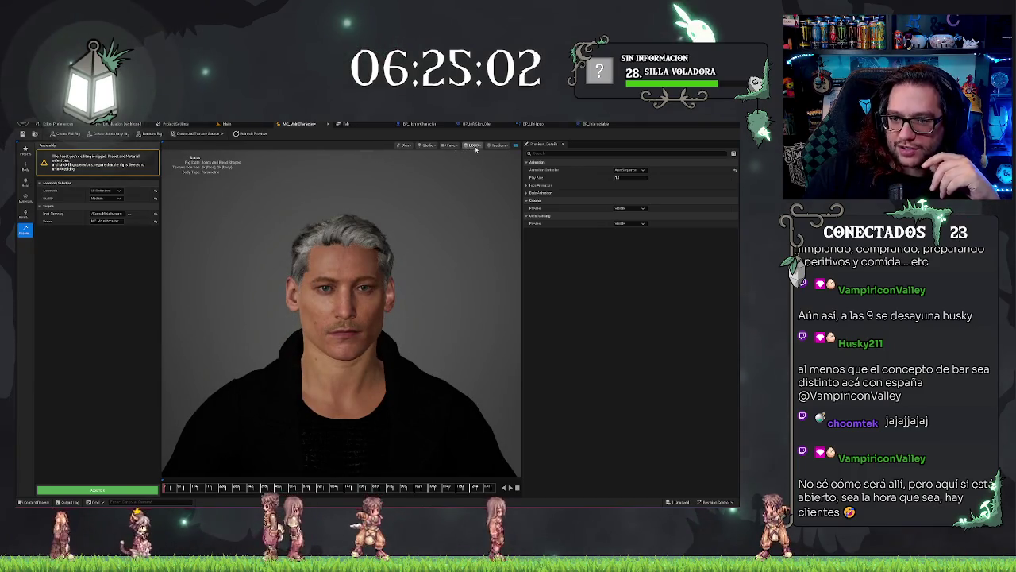
Check the viewport quality and LOD dropdowns and pick a preview detail level.
{"action": "left_click", "coordinate": [449, 146]}
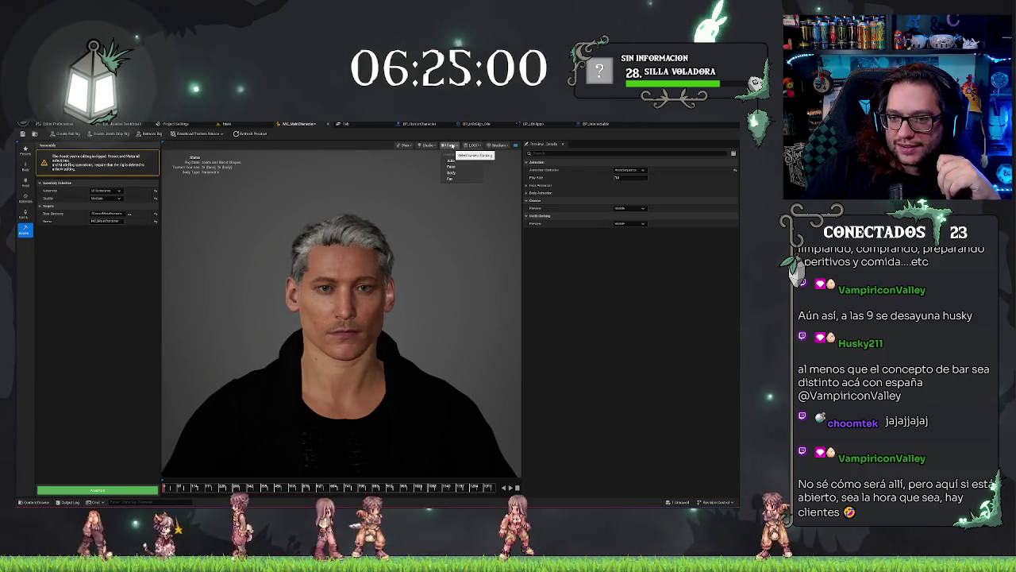
{"action": "left_click", "coordinate": [475, 146]}
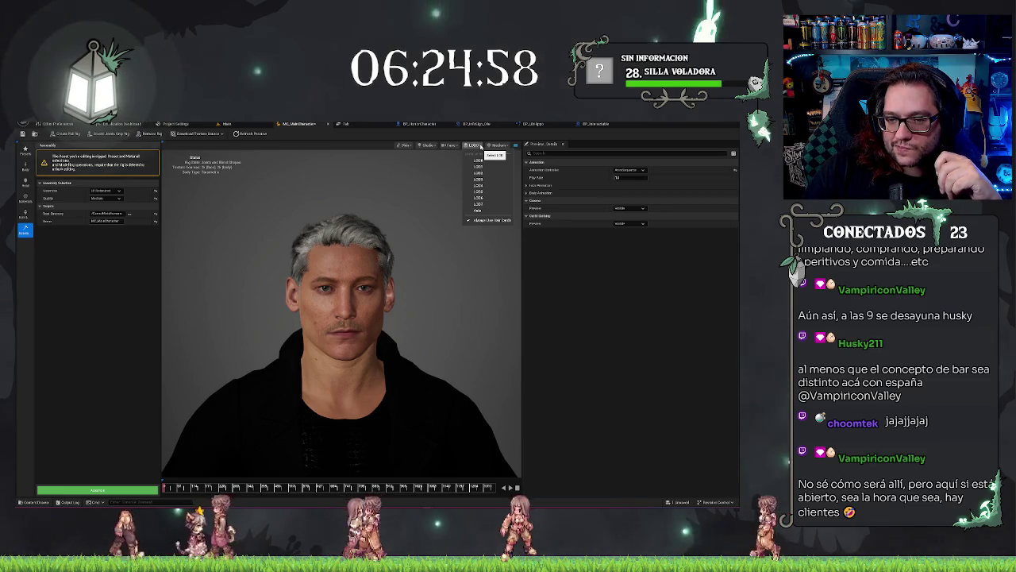
{"action": "left_click", "coordinate": [480, 146]}
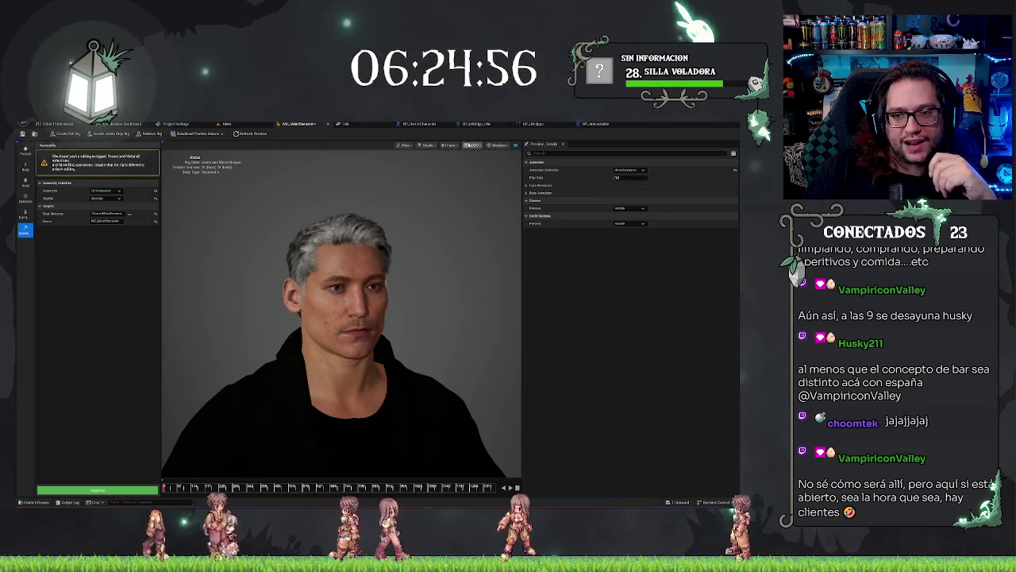
{"action": "left_click", "coordinate": [474, 145]}
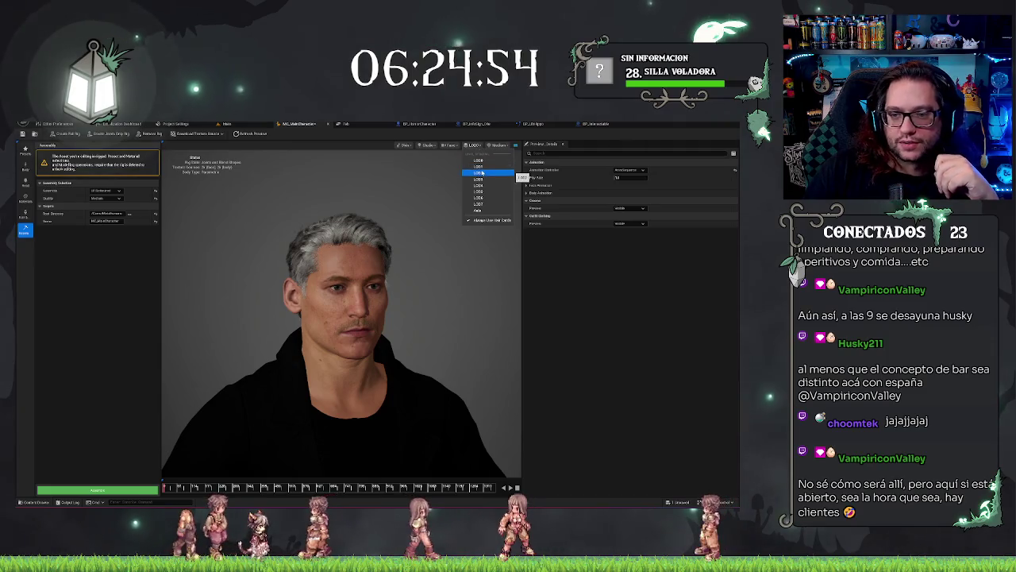
{"action": "left_click", "coordinate": [497, 146]}
{"action": "left_click", "coordinate": [475, 145]}
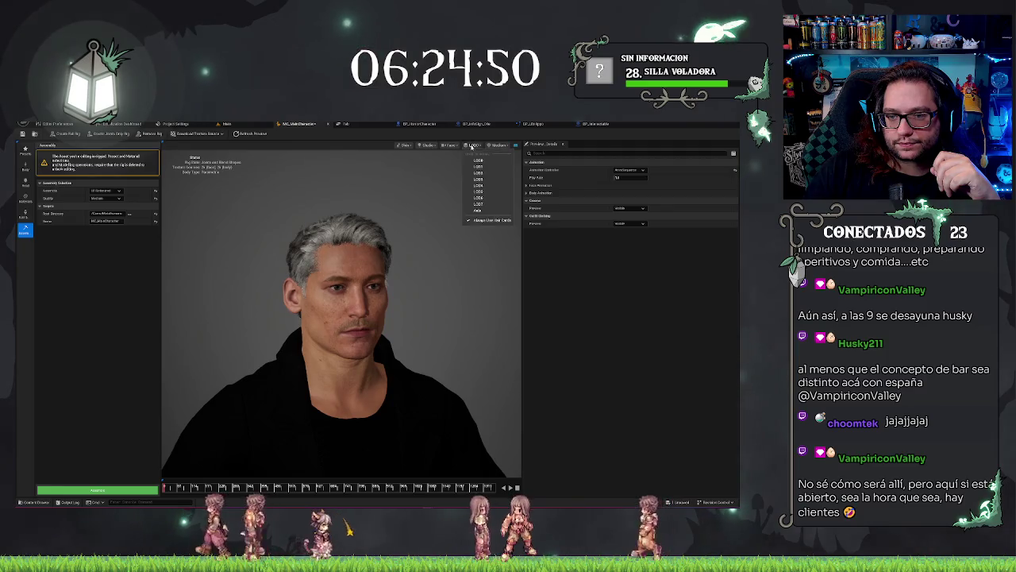
{"action": "left_click", "coordinate": [487, 176]}
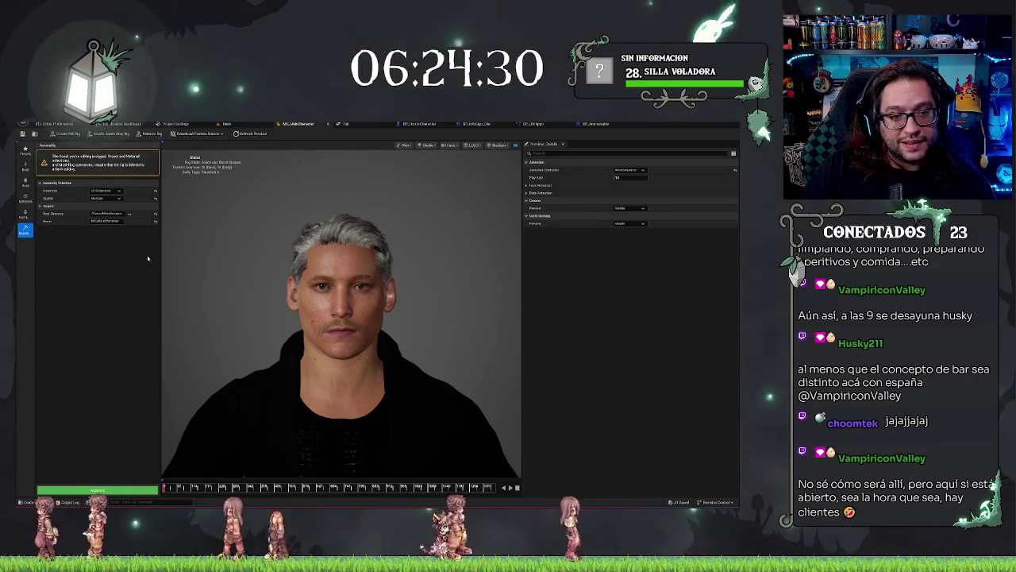
Press Assemble in the Assembly panel to start building the Medium-quality character.
{"action": "left_click", "coordinate": [104, 221]}
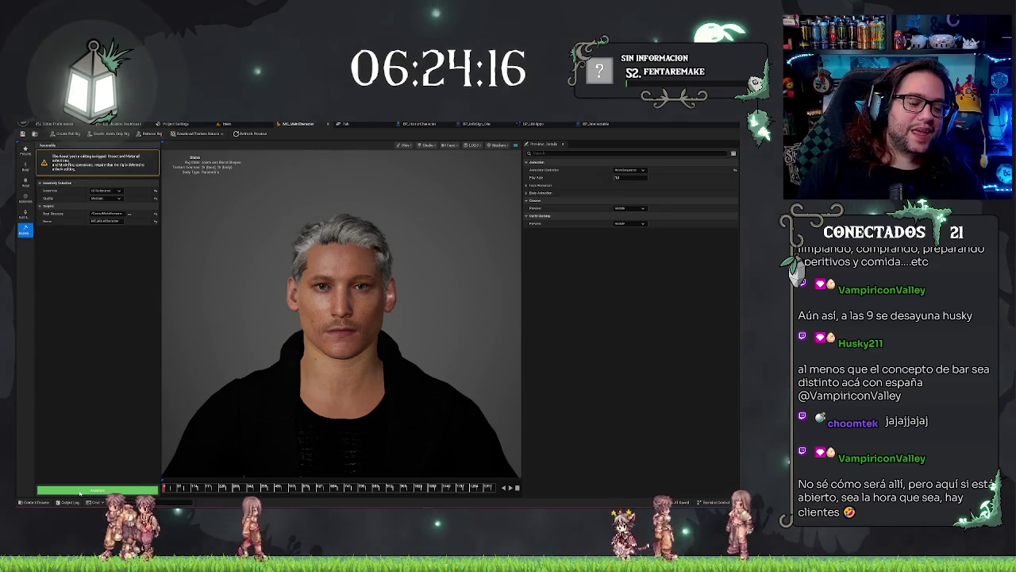
{"action": "left_click", "coordinate": [226, 124]}
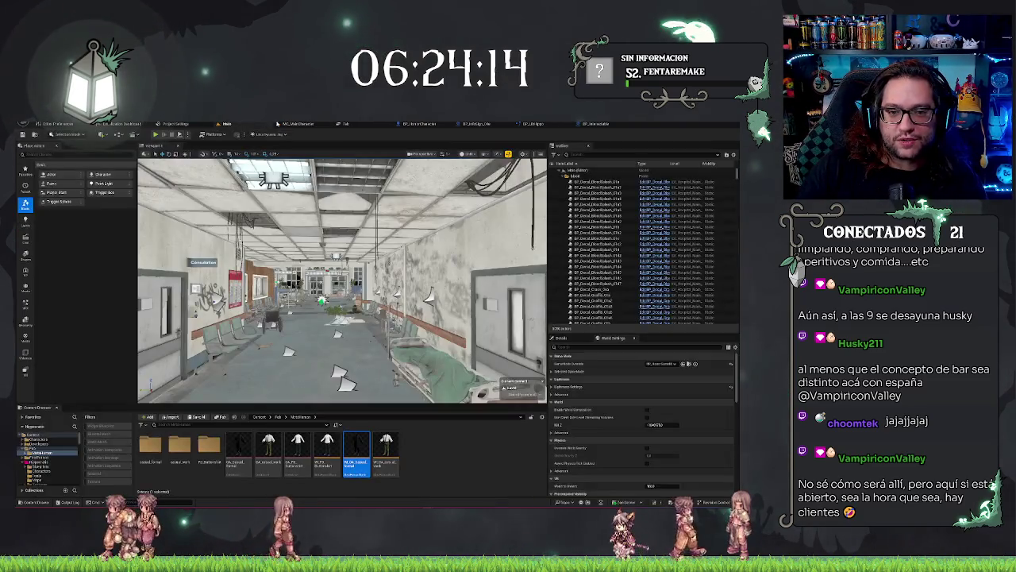
{"action": "left_click", "coordinate": [293, 123]}
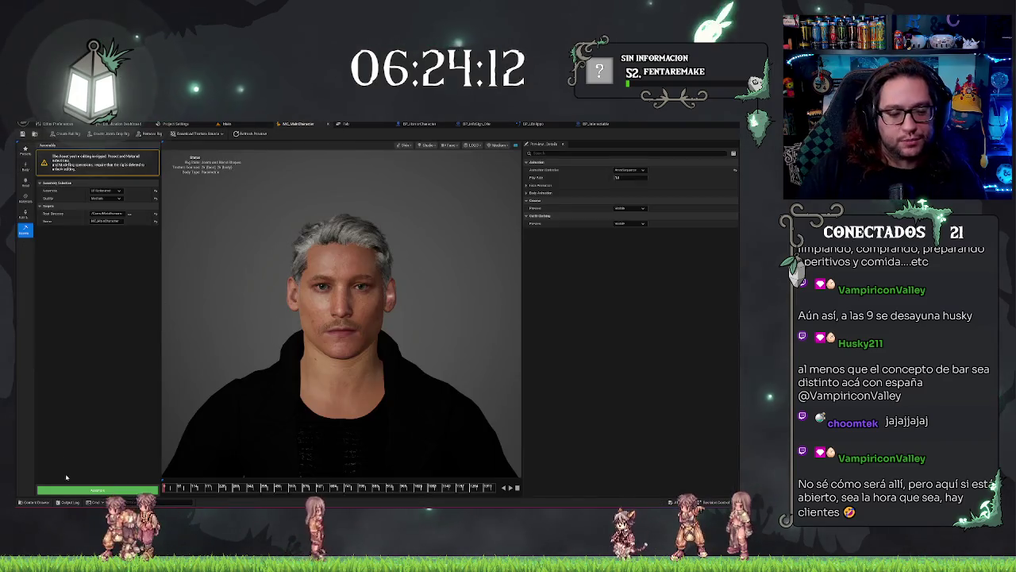